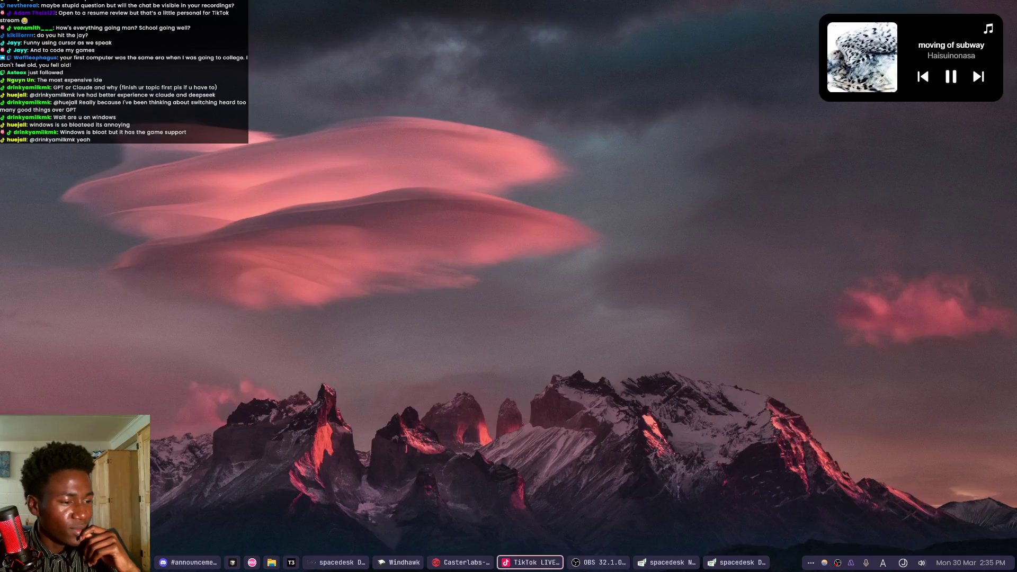
Bring the browser showing the 'Asev's Windows Desktop' GitHub README to the front.
key("Left")
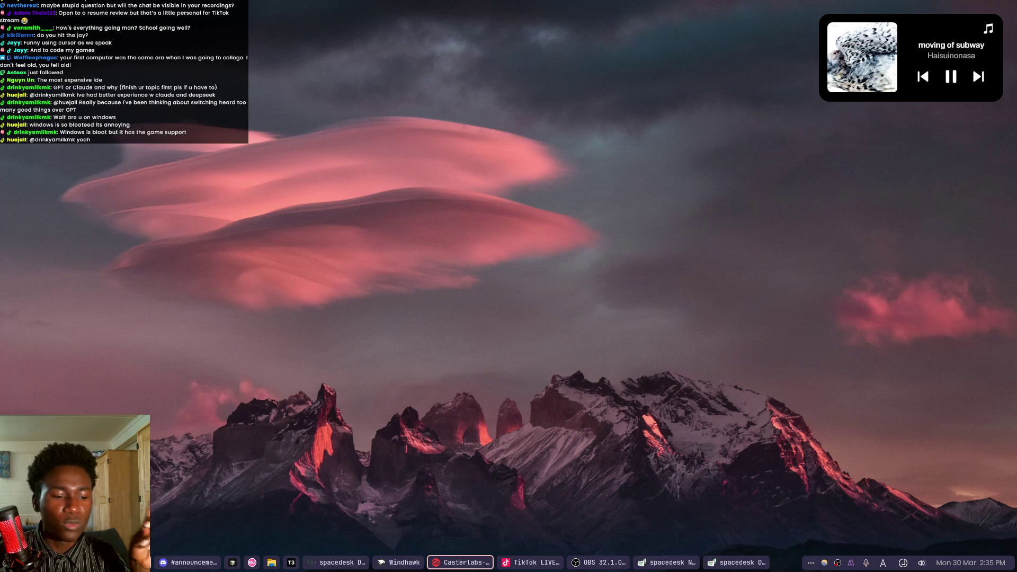
key("alt+Tab")
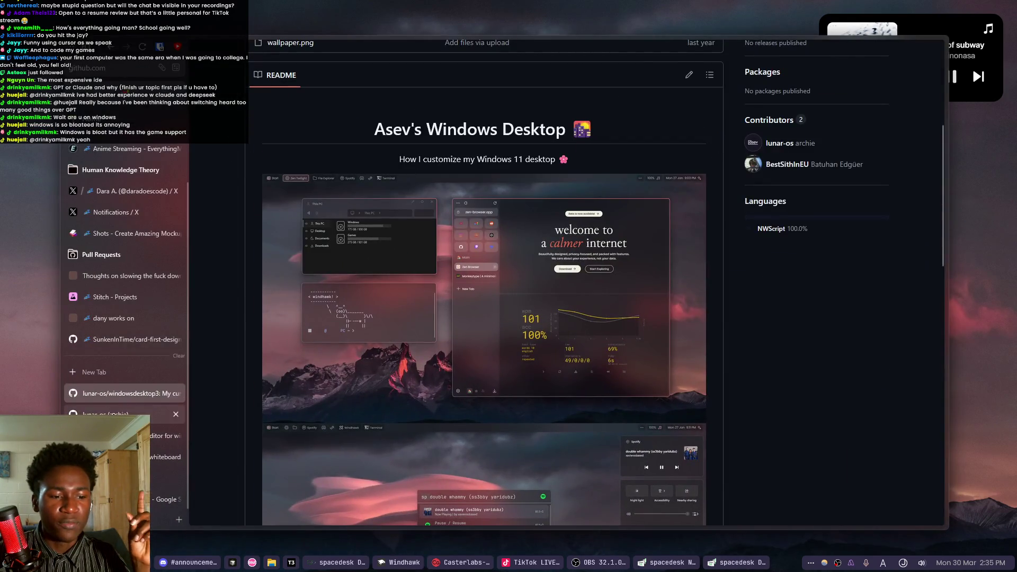
Switch to the tldraw whiteboard tab and pan to the AI coding plan price notes.
key("ctrl+Tab")
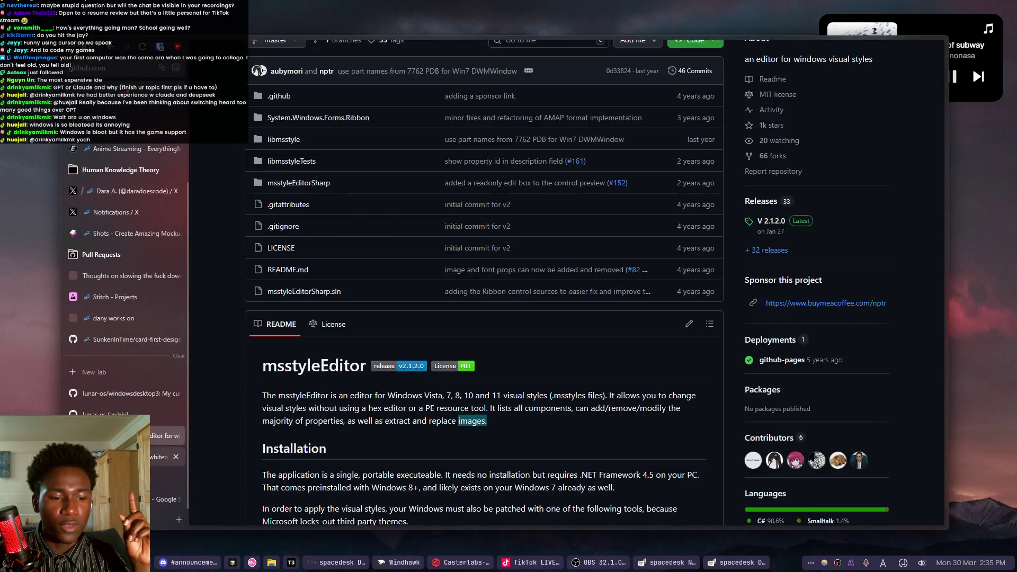
key("ctrl+Tab")
mouse_move(387, 354)
left_mouse_down()
mouse_move(432, 357)
mouse_move(352, 291)
mouse_move(279, 272)
mouse_move(324, 318)
left_mouse_up()
scroll(374, 345, "down", 3)
scroll(581, 381, "up", 4)
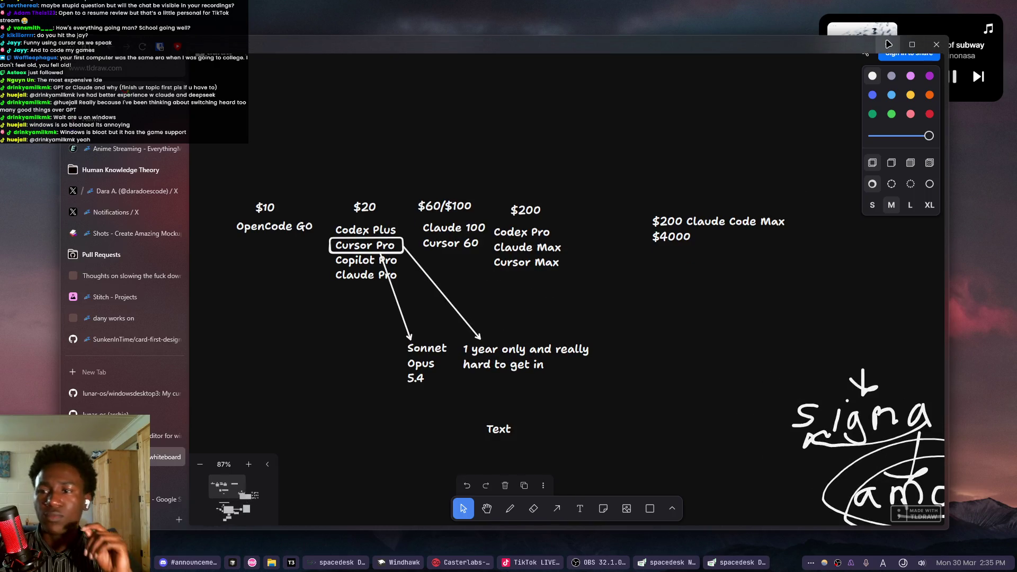
Minimize the whiteboard and bring the Icarus Valorant strategy app to the front.
left_click(459, 563)
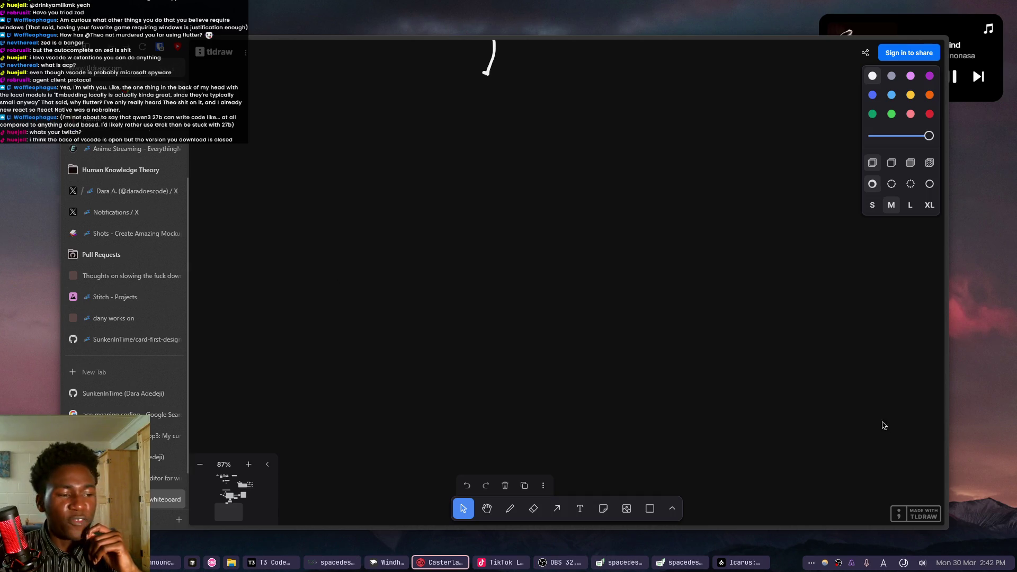
left_click(741, 563)
Shift the Icarus window slightly and move the purple ability marker toward the map centre.
mouse_move(444, 61)
left_mouse_down()
mouse_move(395, 149)
mouse_move(404, 71)
left_mouse_up()
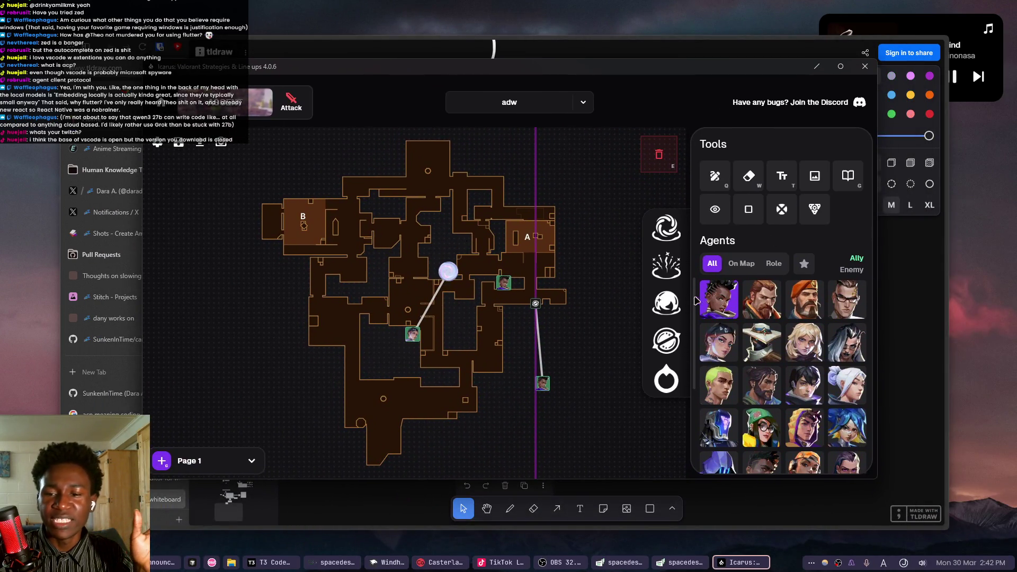
left_click_drag(536, 301, 495, 319)
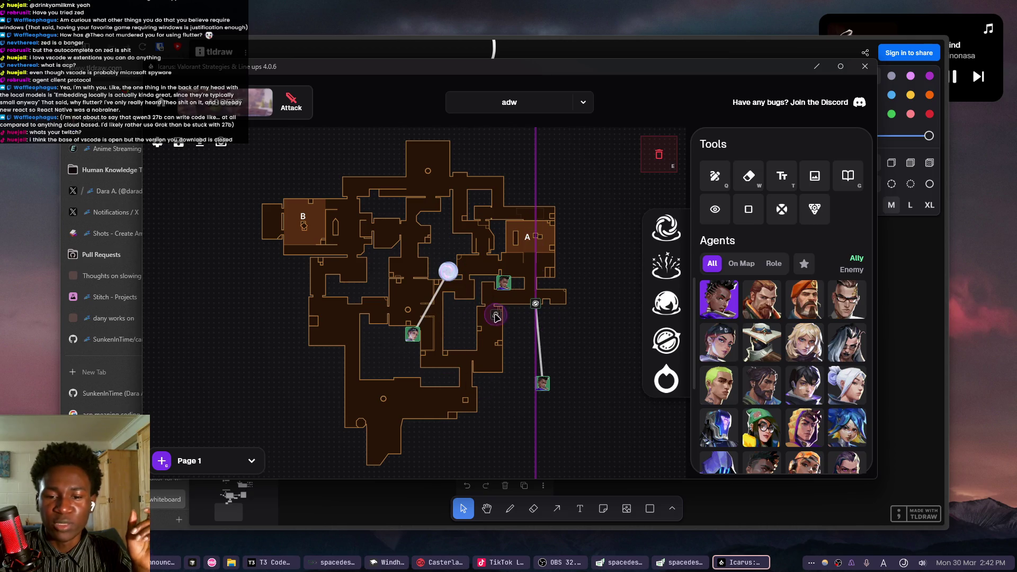
mouse_move(402, 67)
left_mouse_down()
mouse_move(487, 69)
mouse_move(405, 50)
left_mouse_up()
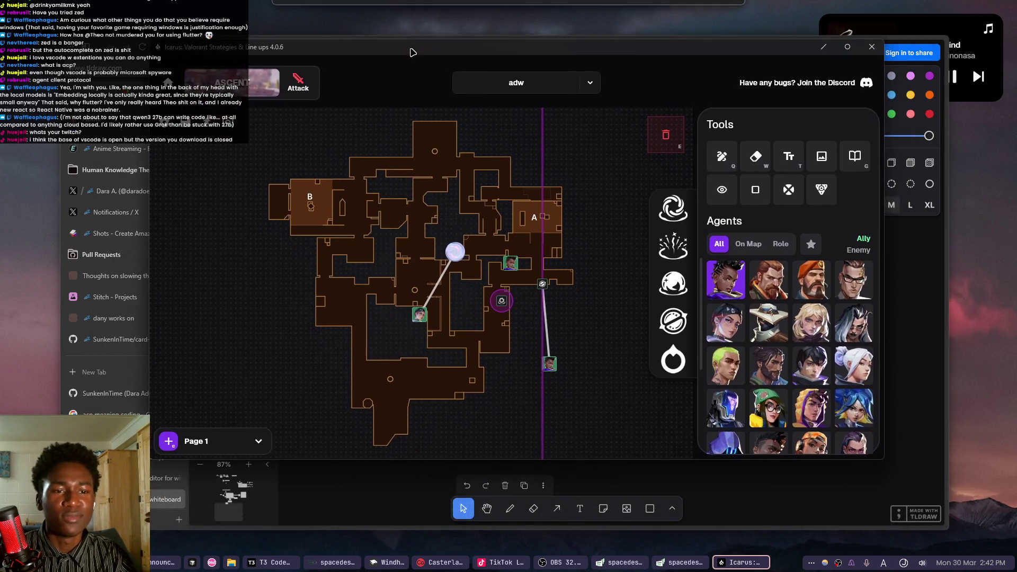
Draw a white freehand test stroke on the map, erase it, and turn drawing off.
left_click(712, 162)
mouse_move(365, 350)
left_mouse_down()
mouse_move(281, 291)
mouse_move(456, 294)
mouse_move(505, 251)
left_mouse_up()
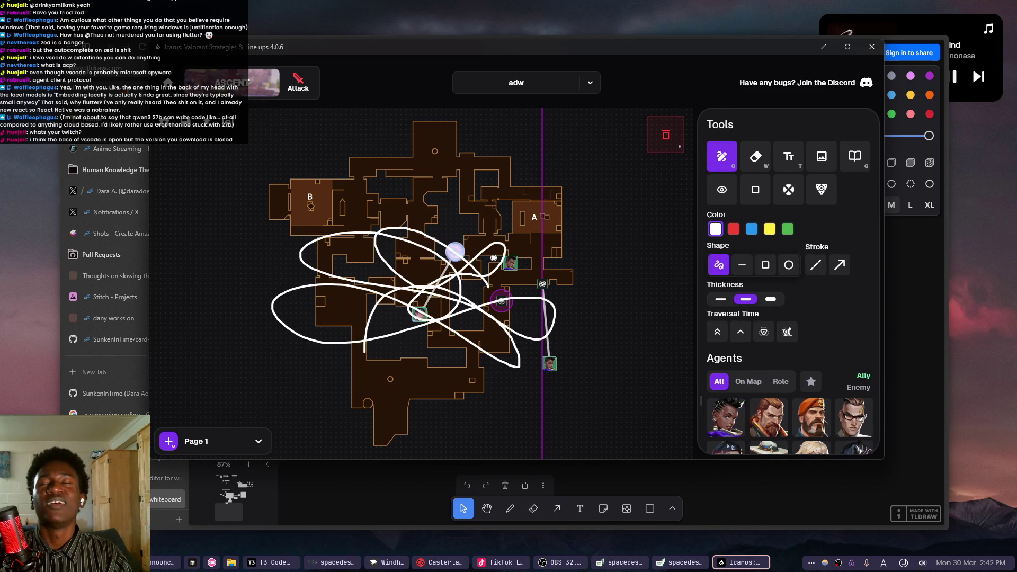
left_click(756, 156)
left_click(420, 283)
key("q")
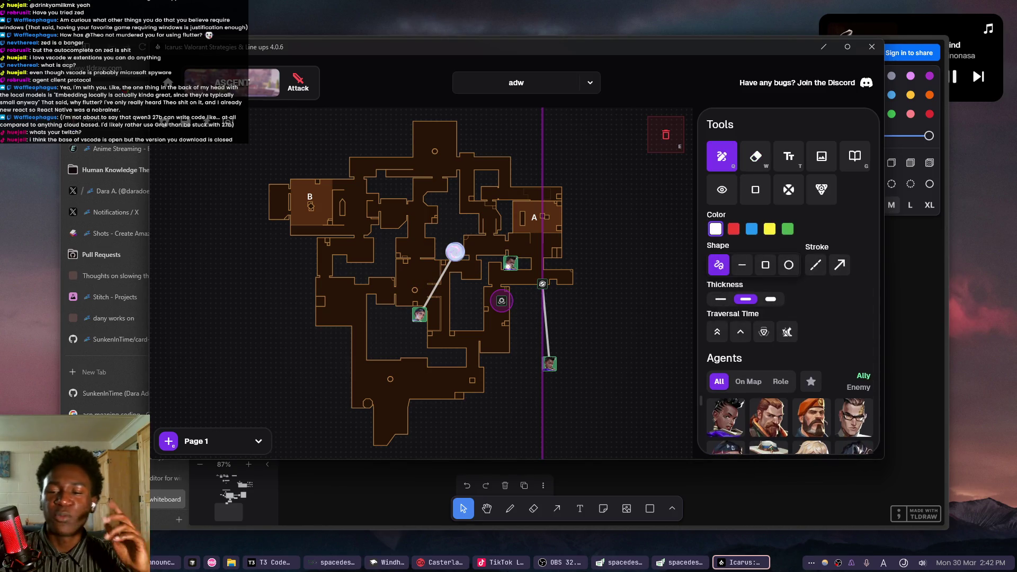
left_click(720, 151)
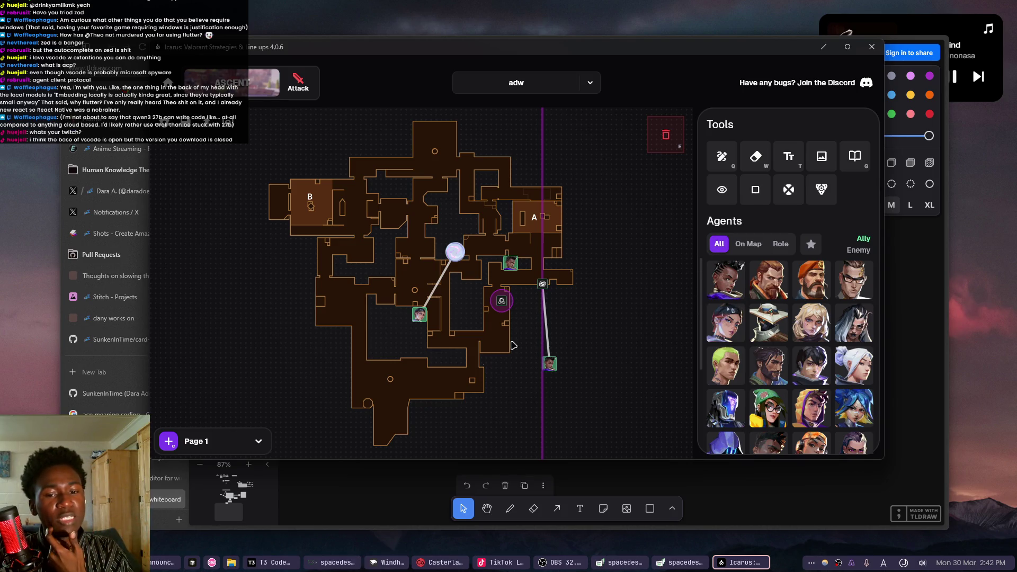
Select the utility group with its line and agent, then exit the strategy editor.
left_click(542, 286)
mouse_move(542, 290)
left_mouse_down()
mouse_move(512, 296)
mouse_move(550, 309)
left_mouse_up()
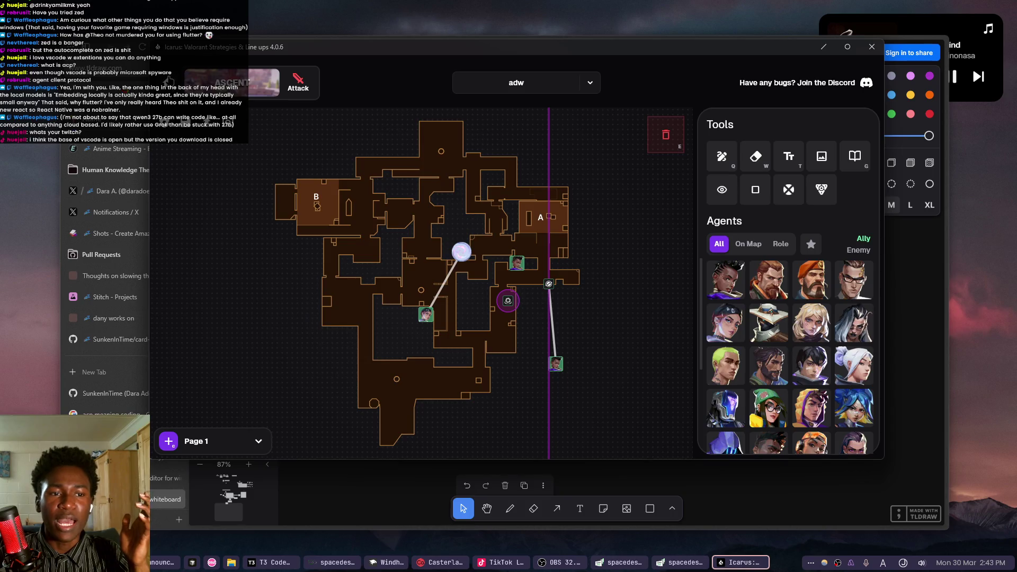
key("Escape")
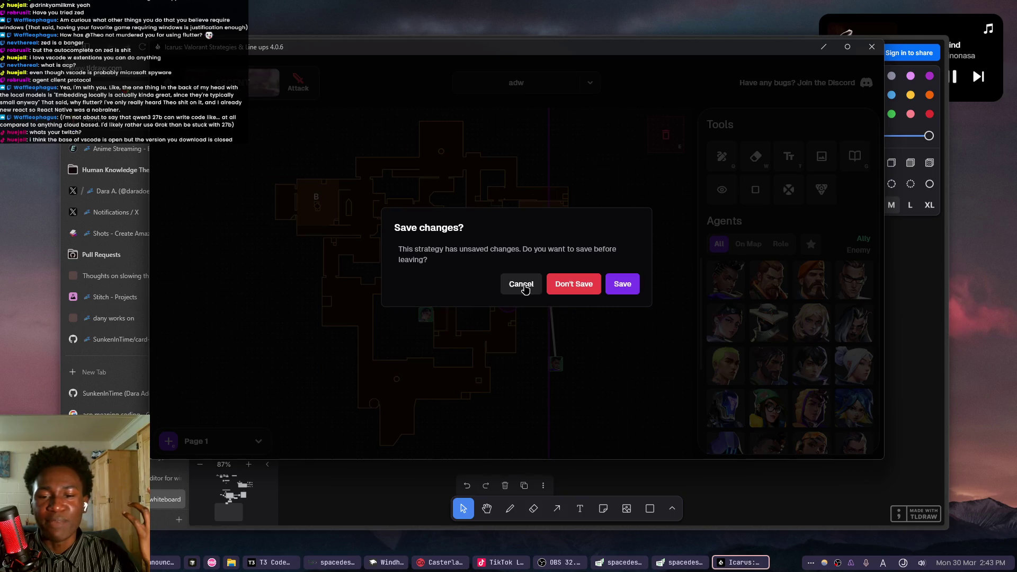
Return to Home, enlarge and move the Icarus window lower right, and reopen the adw strategy.
left_click(575, 286)
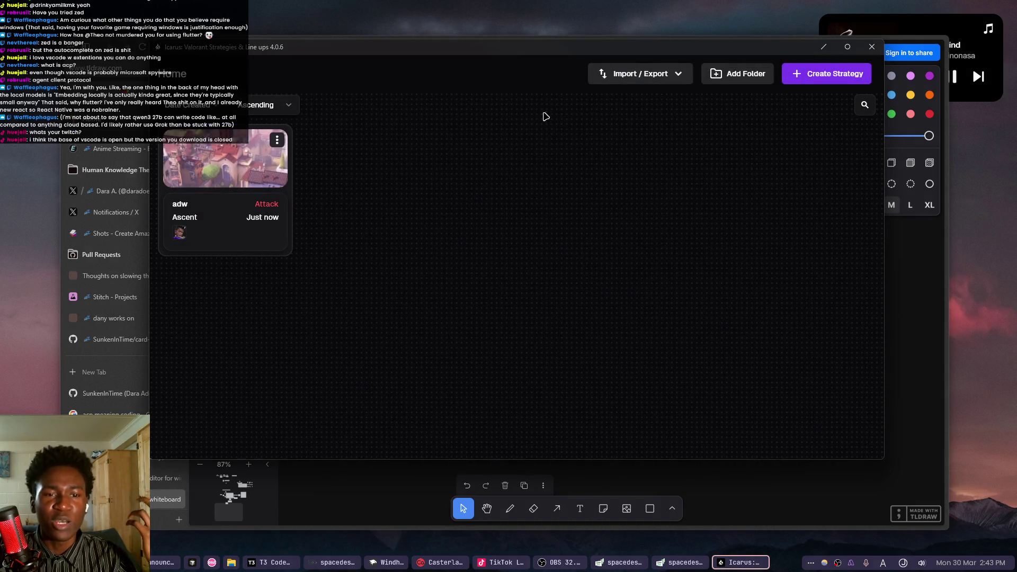
left_click_drag(477, 41, 477, 25)
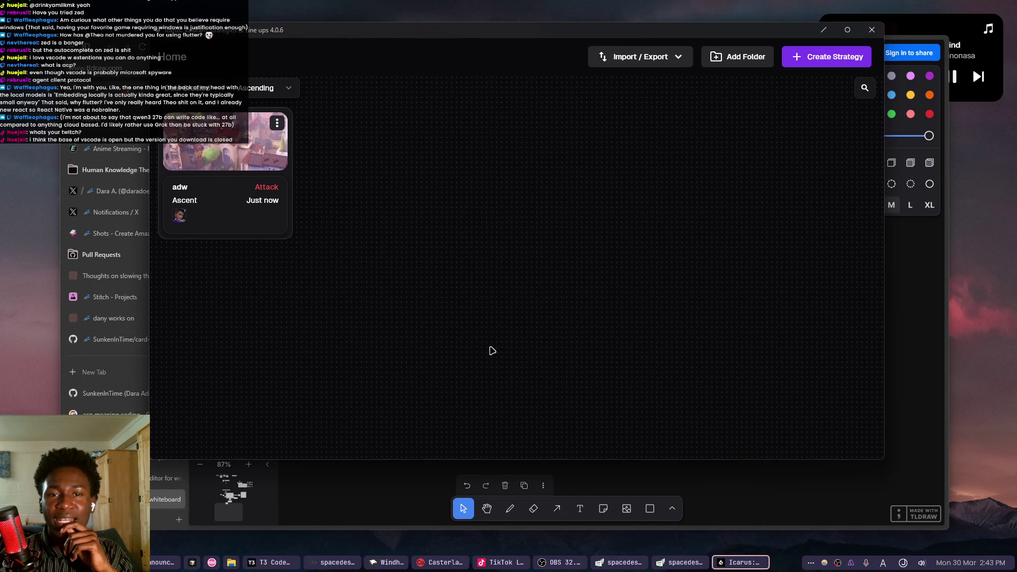
mouse_move(522, 34)
left_mouse_down()
mouse_move(560, 130)
mouse_move(530, 62)
left_mouse_up()
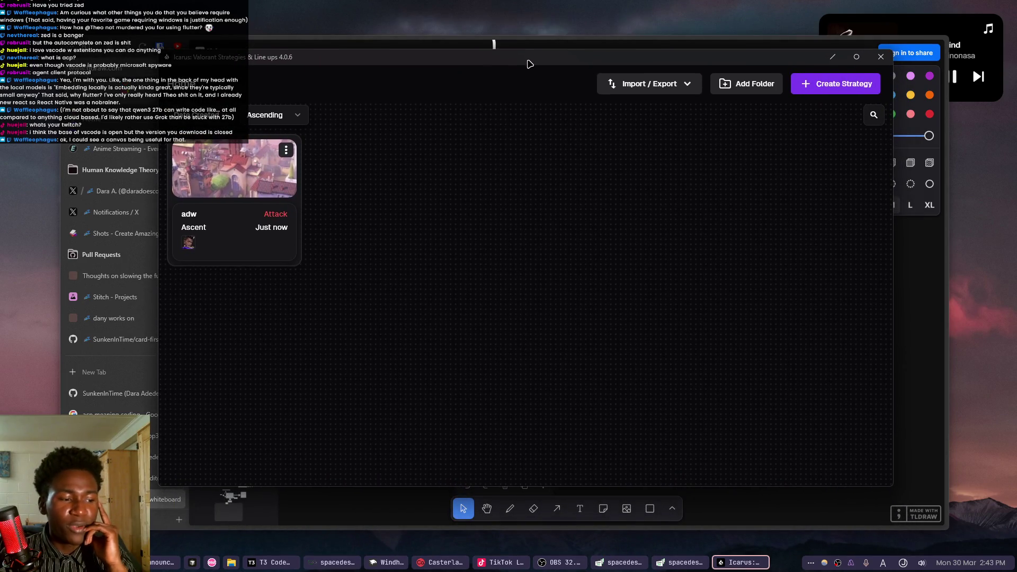
left_click(282, 194)
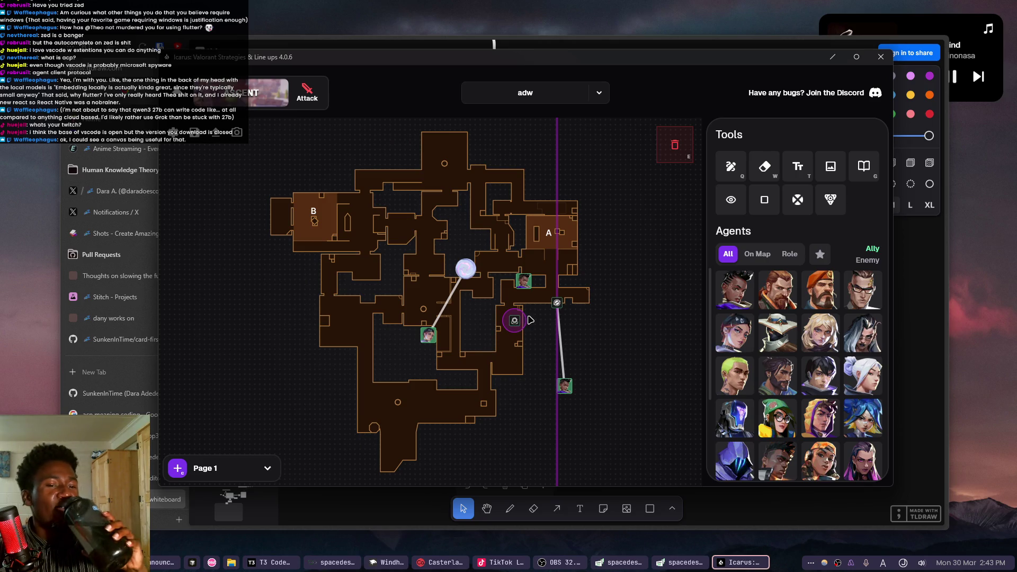
Make the Icarus window slightly taller, then minimize it.
mouse_move(617, 48)
left_mouse_down()
mouse_move(595, 62)
mouse_move(638, 71)
mouse_move(621, 56)
left_mouse_up()
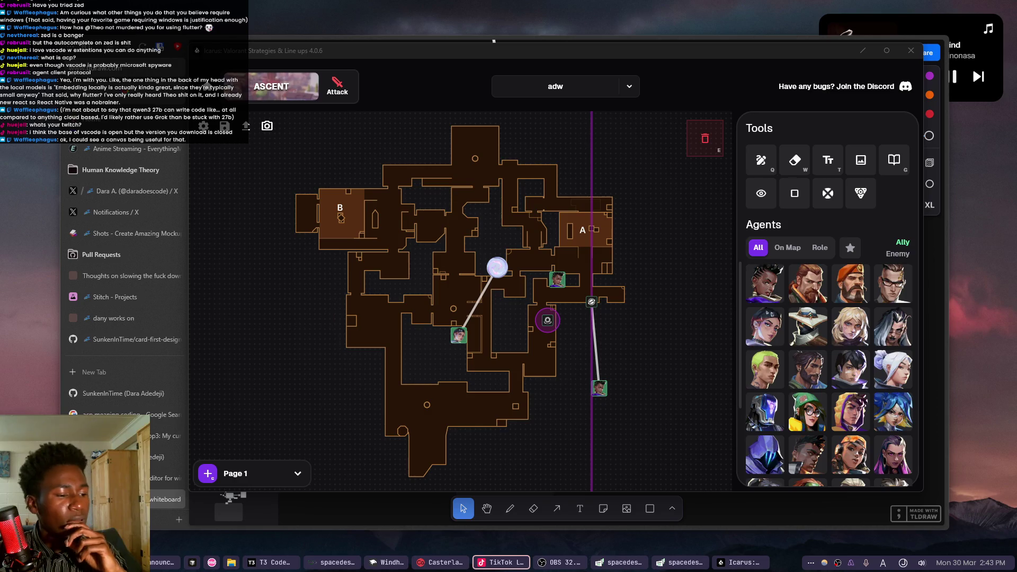
left_click(863, 50)
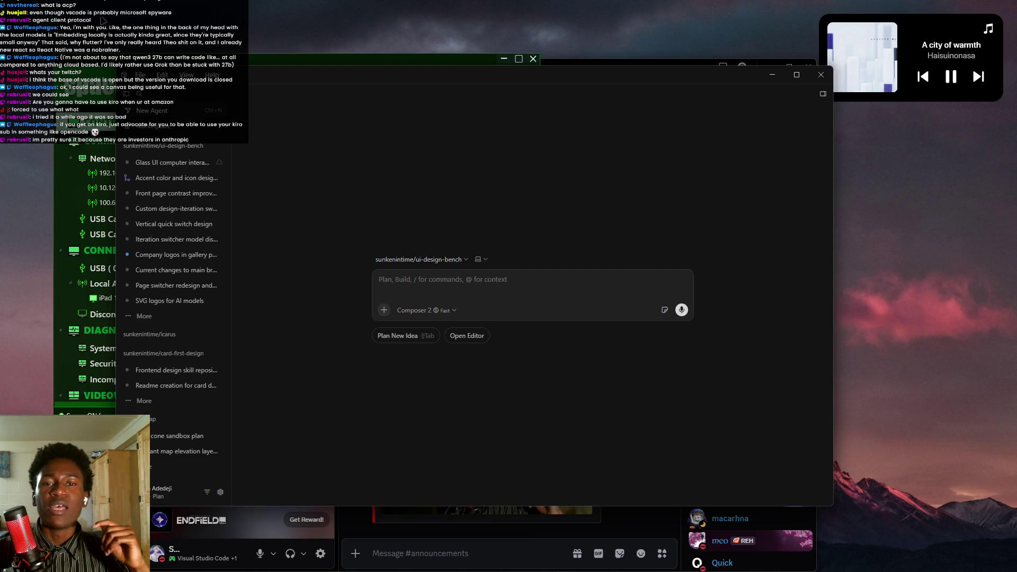
Close the network monitor window and bring the browser to the front.
left_click(533, 58)
mouse_move(540, 569)
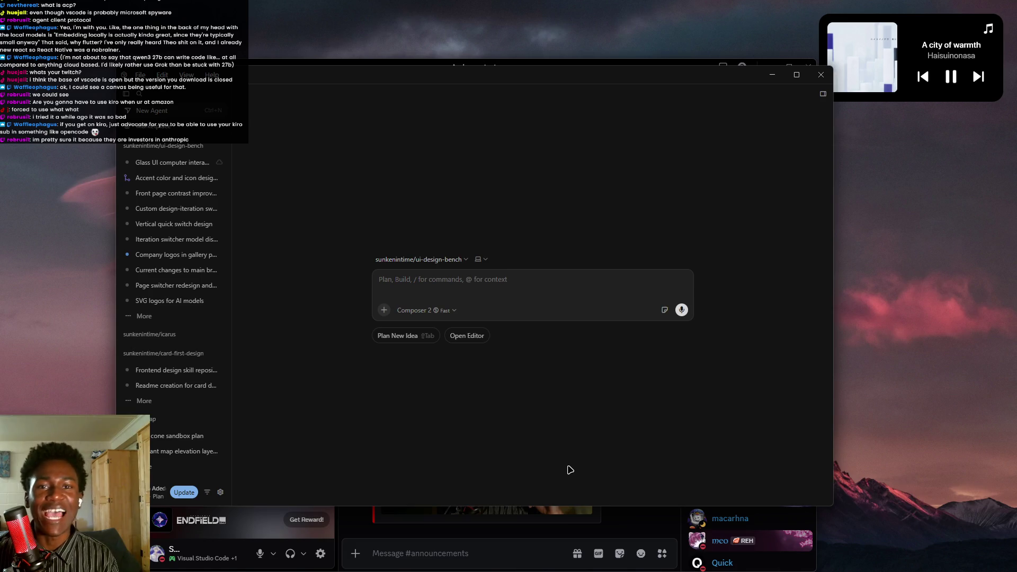
mouse_move(239, 571)
left_click(615, 570)
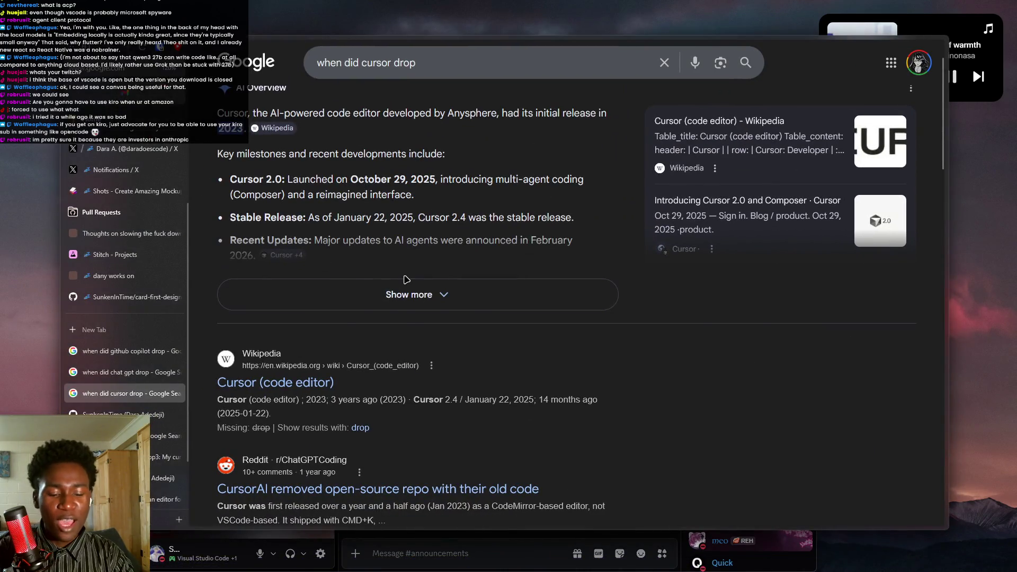
Load the tldraw whiteboard in a new browser tab.
key("ctrl+t")
type("ic")
key("BackSpace")
key("BackSpace")
key("BackSpace")
type("tl")
key("Return")
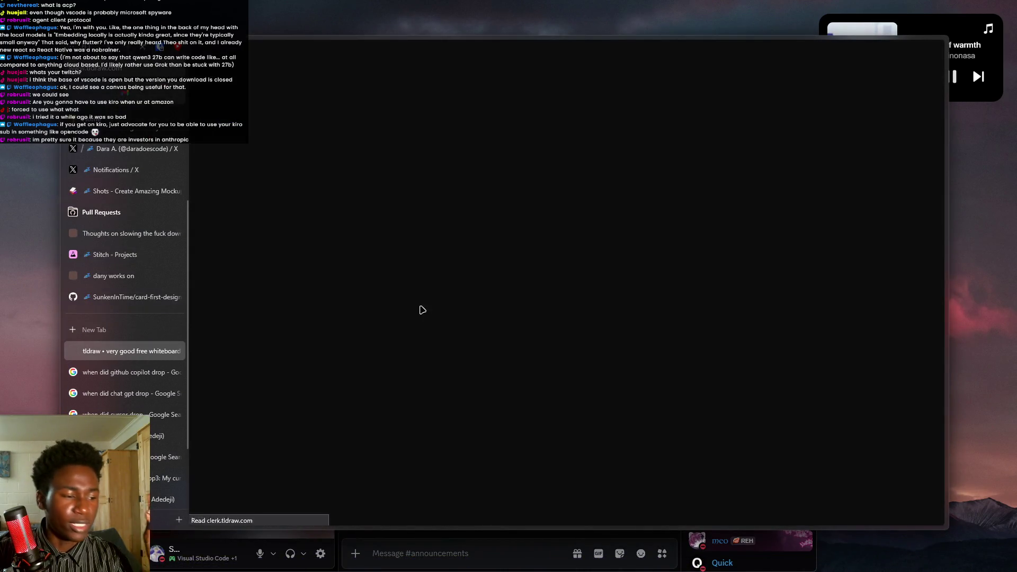
Add a 'Cursor' text label on an empty part of the board and shift it left.
scroll(537, 306, "down", 10)
scroll(466, 368, "left", 10)
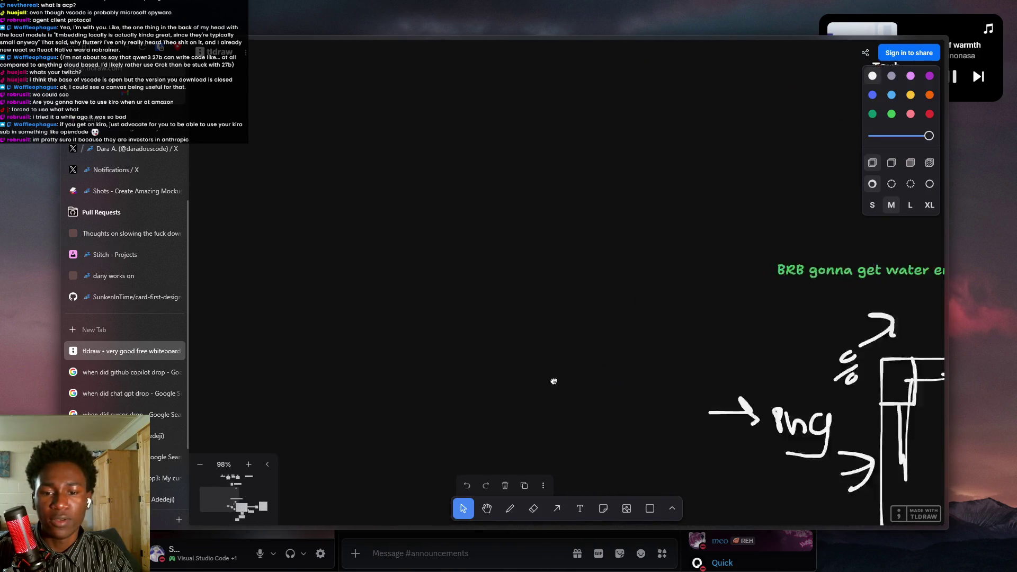
scroll(348, 277, "down", 3)
left_click(580, 509)
left_click(424, 235)
type("Cursor")
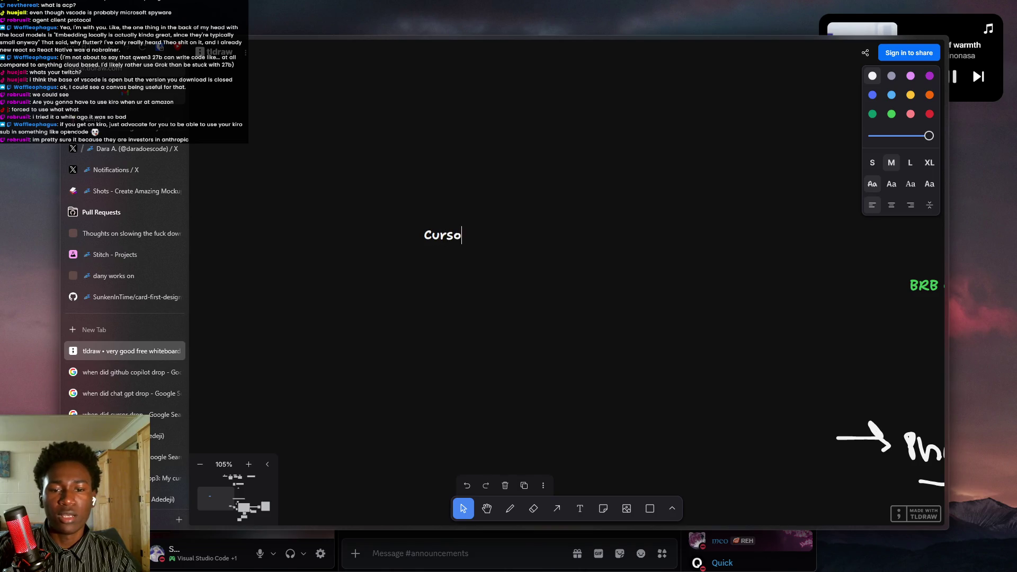
left_click(602, 263)
left_click_drag(447, 246, 400, 236)
left_click(447, 291)
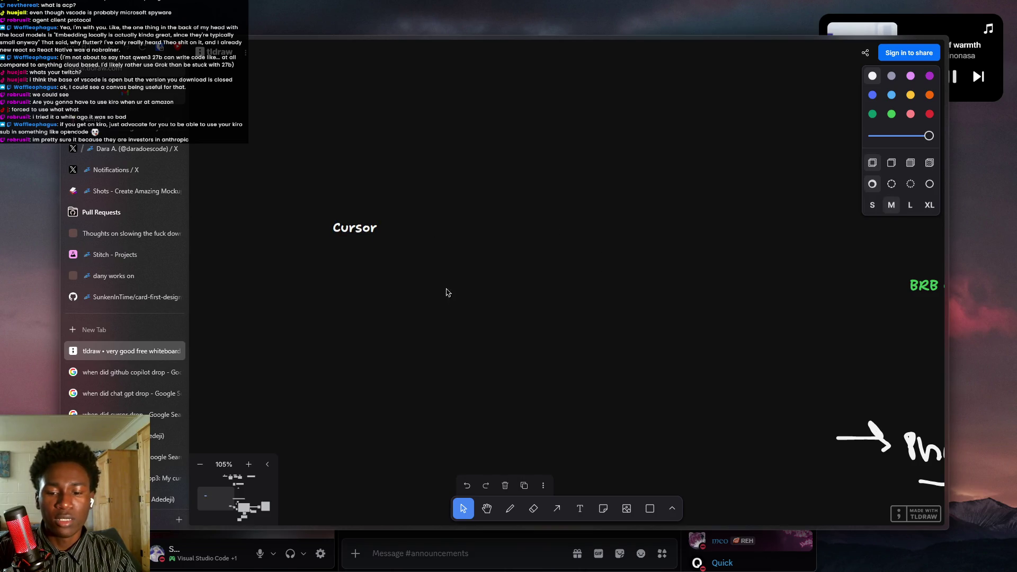
Add an 'Antigravity' text label and move it up and right.
left_click(580, 508)
left_click(393, 229)
type("Antri")
key("BackSpace")
key("BackSpace")
type("i")
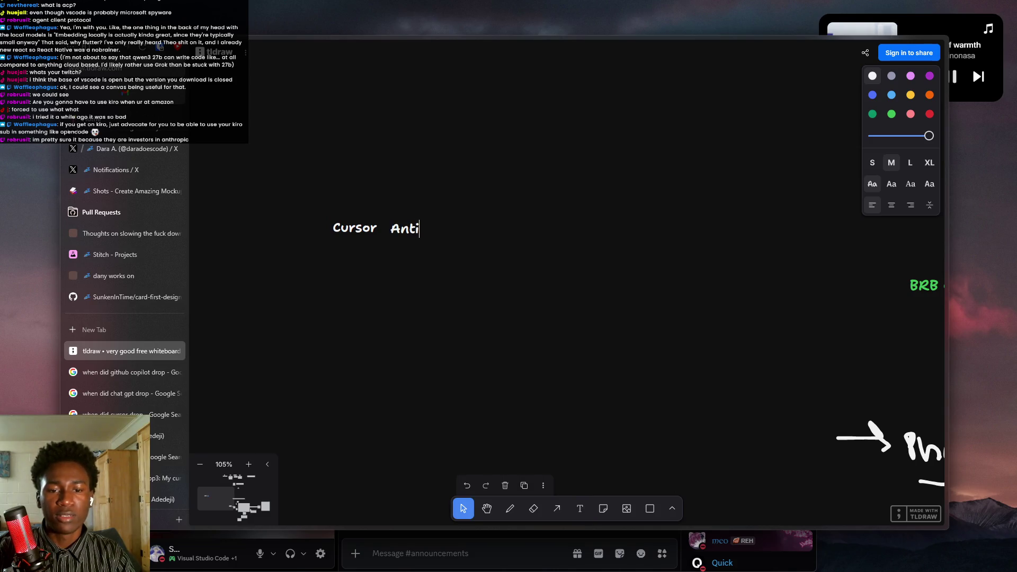
type("gravity")
key("Escape")
left_click_drag(417, 231, 445, 210)
Add a 'Windsurf' text label below Antigravity and reposition it.
left_click(584, 509)
left_click(417, 252)
type("Windsurf")
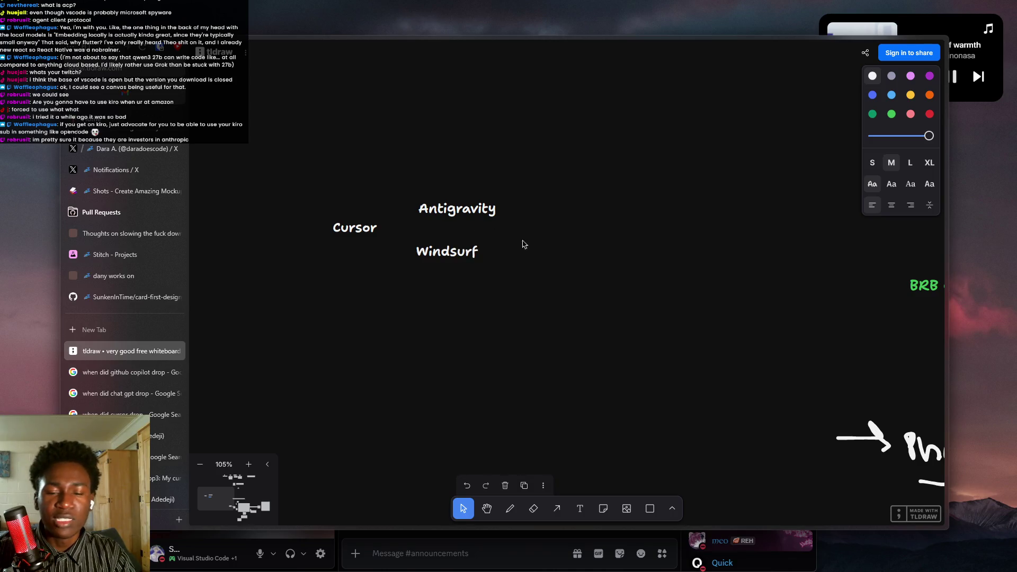
key("Escape")
mouse_move(465, 253)
left_mouse_down()
mouse_move(539, 252)
mouse_move(535, 232)
mouse_move(490, 251)
mouse_move(544, 252)
mouse_move(522, 244)
left_mouse_up()
double_click(489, 251)
left_click(511, 261)
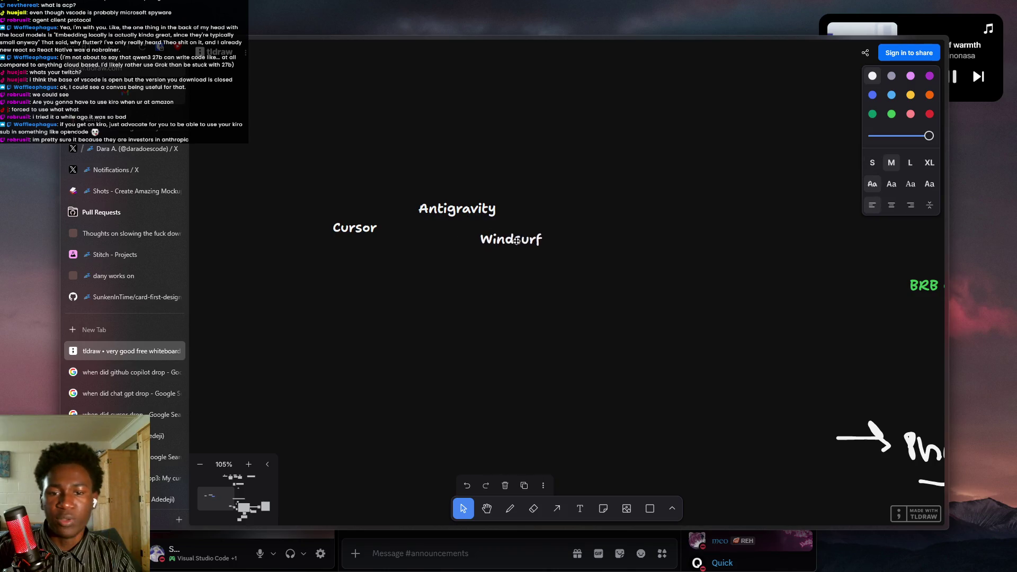
left_click(493, 309)
Add a 'VScode' text label below Windsurf.
left_click(579, 510)
left_click(455, 271)
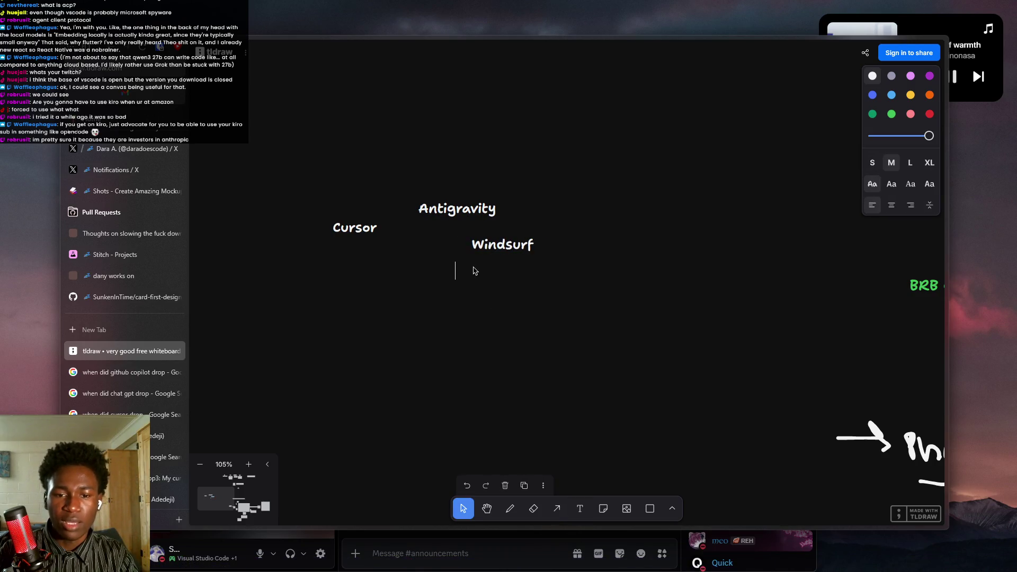
type("B")
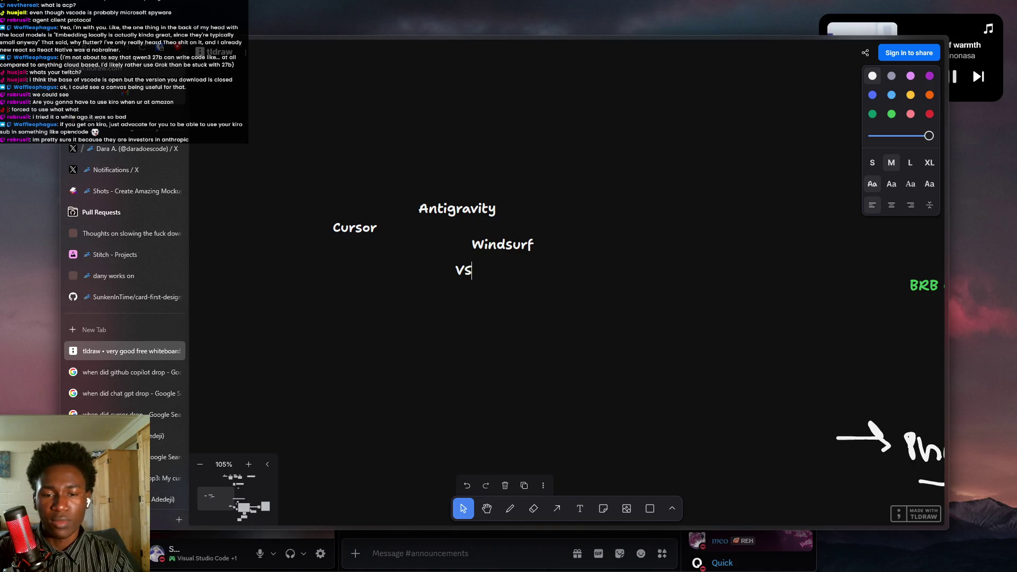
type("ode")
key("Escape")
left_click_drag(480, 271, 479, 277)
Drag Antigravity, Windsurf and VScode so all four labels line up in one row.
left_click_drag(503, 244, 456, 249)
left_click_drag(459, 211, 450, 206)
left_click_drag(454, 248, 530, 221)
left_click_drag(478, 276, 568, 245)
mouse_move(424, 190)
left_mouse_down()
mouse_move(432, 249)
mouse_move(434, 229)
left_mouse_up()
mouse_move(530, 222)
left_mouse_down()
mouse_move(587, 234)
mouse_move(529, 231)
left_mouse_up()
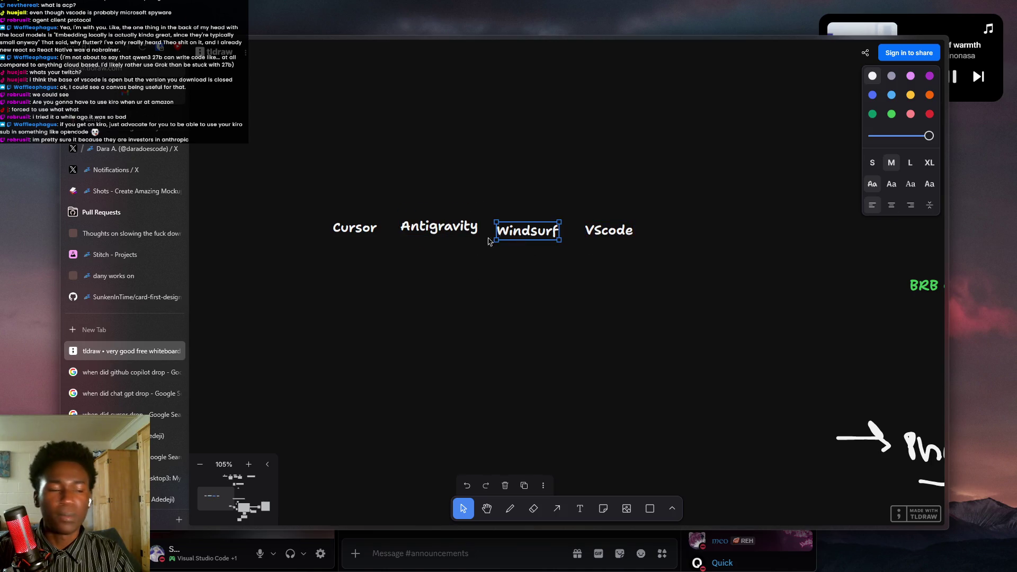
Settle Windsurf into place in the row and edit the Antigravity text.
scroll(560, 326, "up", 4)
scroll(560, 326, "left", 4)
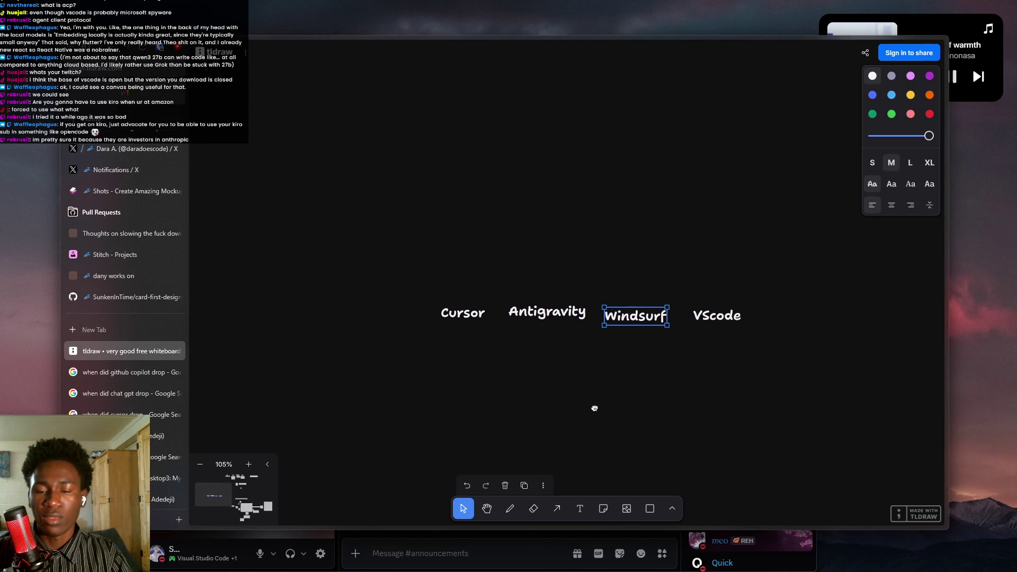
key("a")
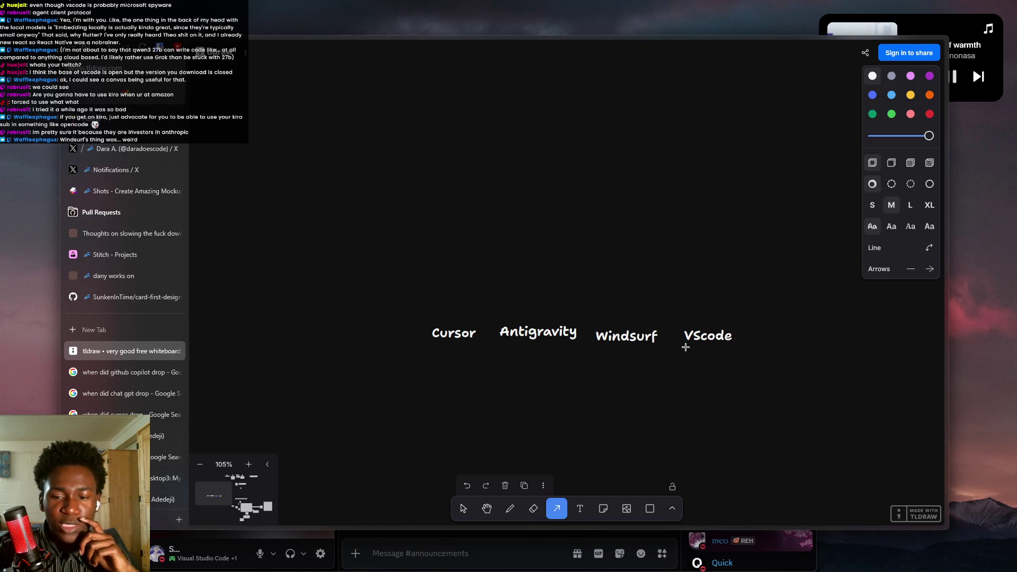
key("Escape")
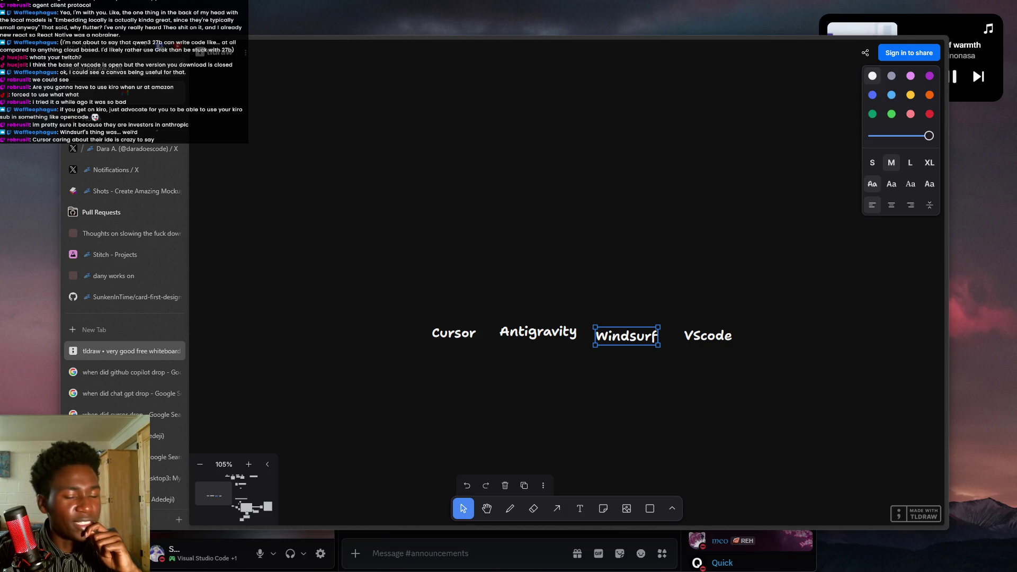
scroll(541, 318, "right", 3)
mouse_move(557, 347)
left_mouse_down()
mouse_move(549, 332)
mouse_move(557, 349)
left_mouse_up()
left_click_drag(465, 336, 469, 339)
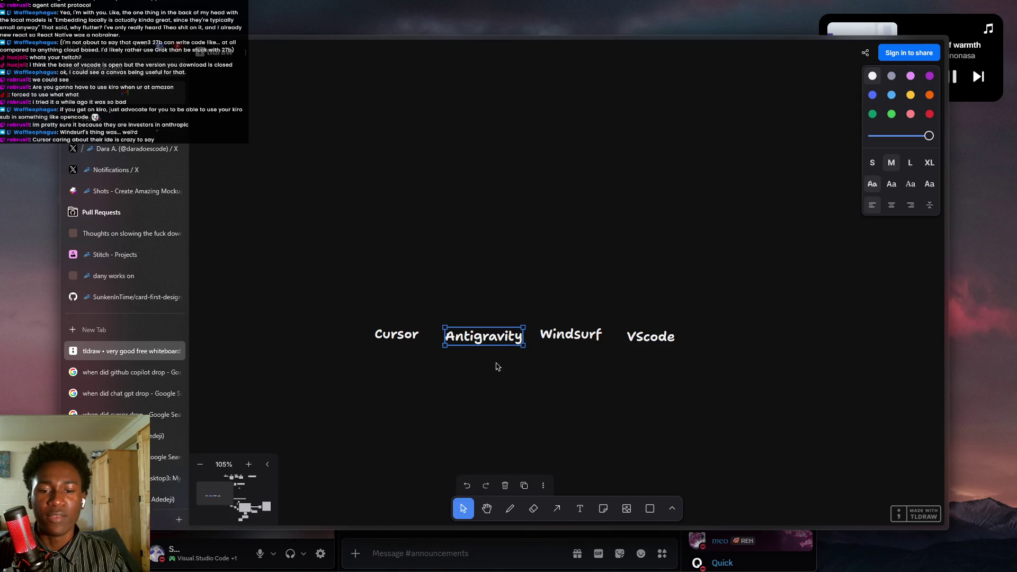
left_click(496, 335)
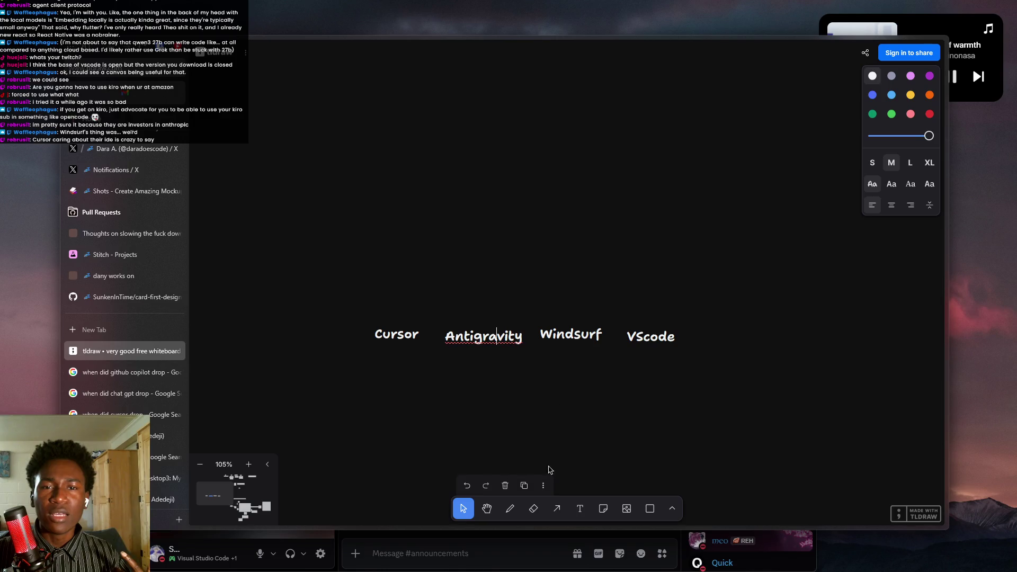
left_click(559, 510)
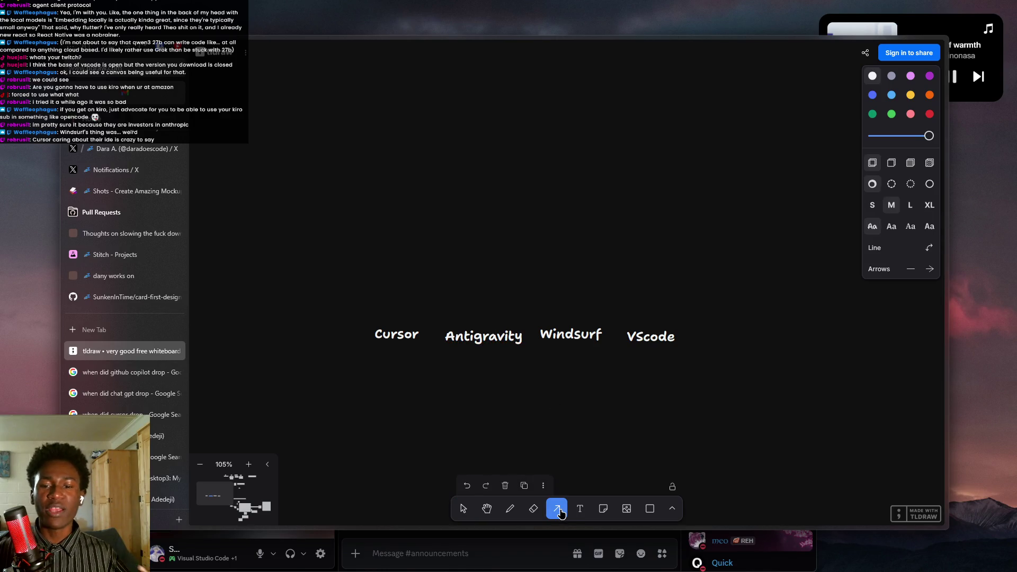
Draw an arrow up from Antigravity and add the label 'Shill gemini/good ide' above it.
mouse_move(486, 322)
left_mouse_down()
mouse_move(522, 215)
mouse_move(508, 240)
left_mouse_up()
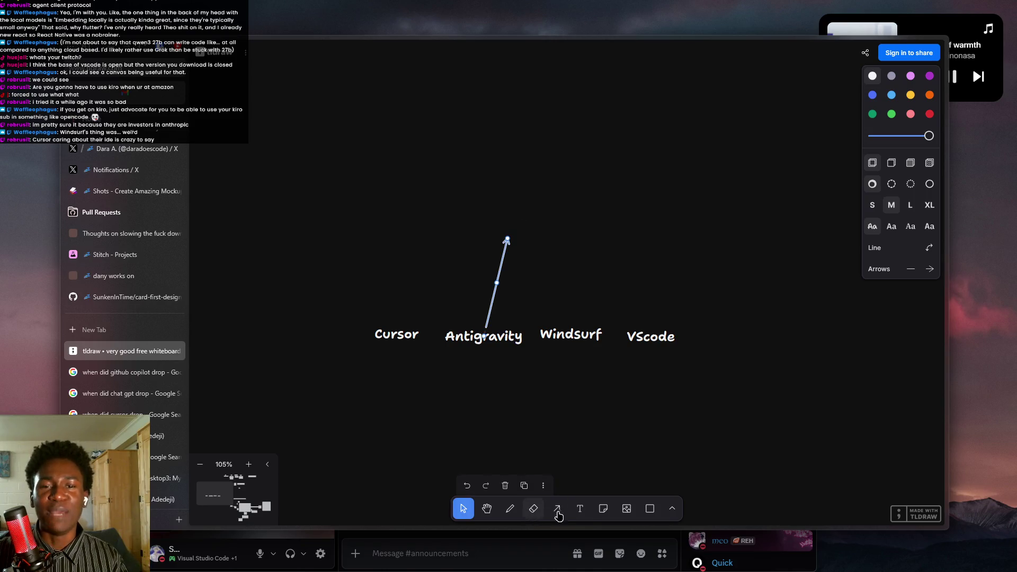
left_click(498, 224)
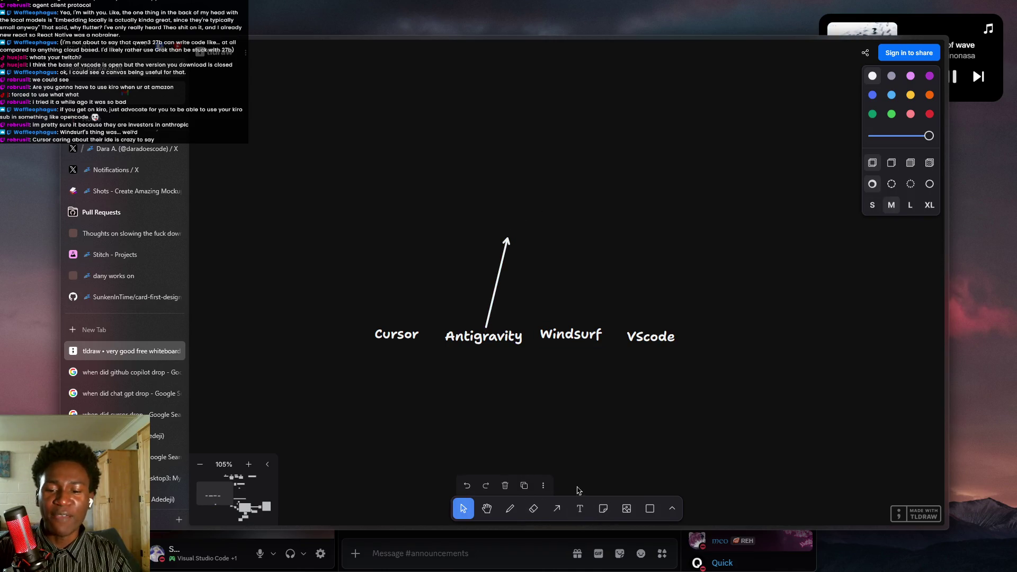
left_click(580, 508)
left_click(513, 218)
type("Shil")
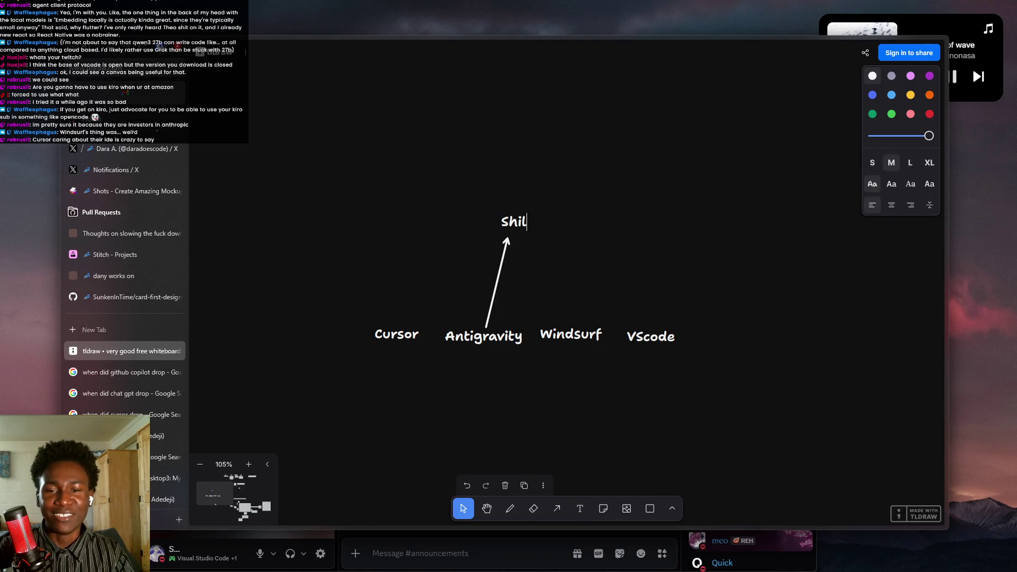
type("l gemini/")
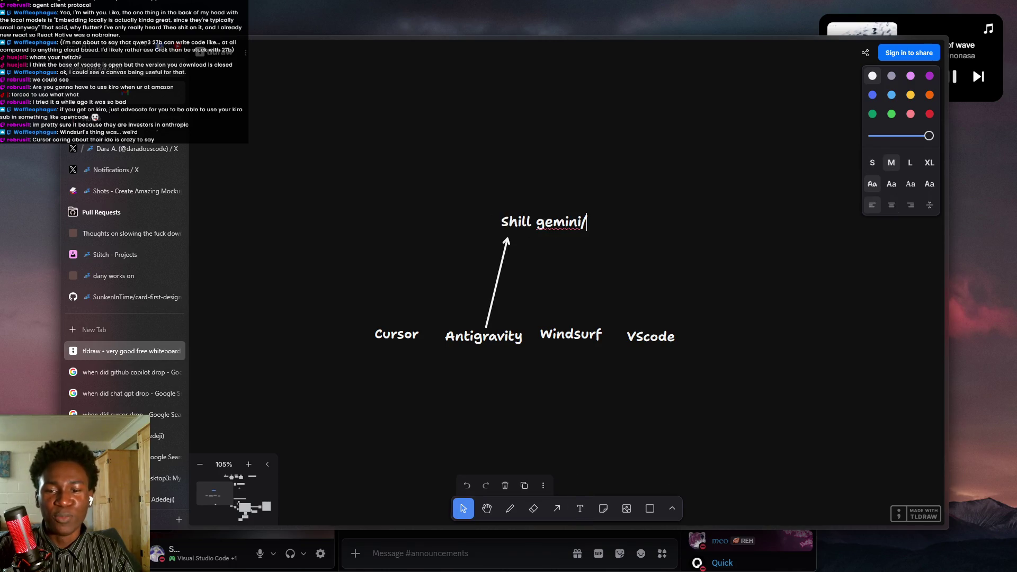
type("good idde")
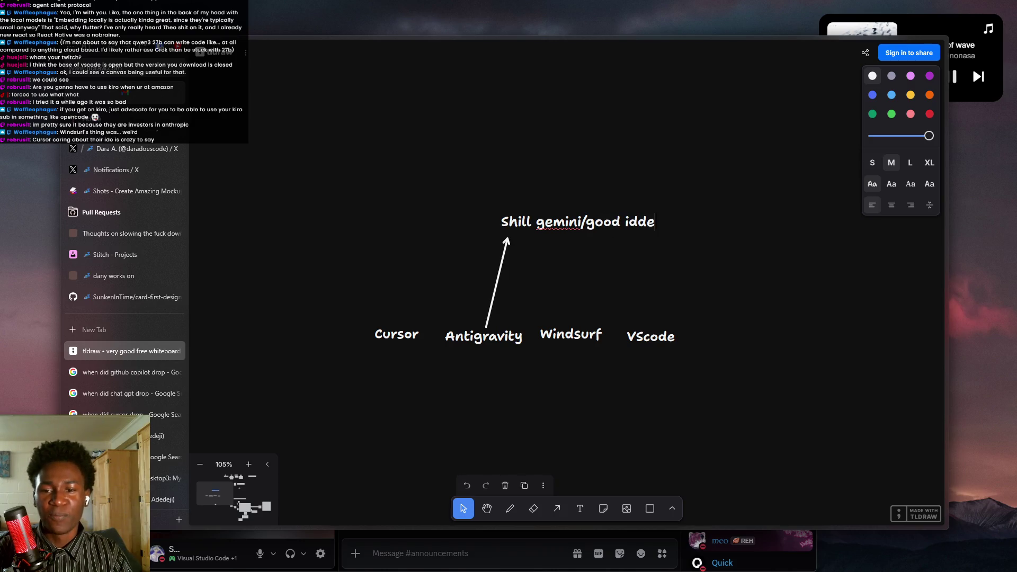
left_click(588, 338)
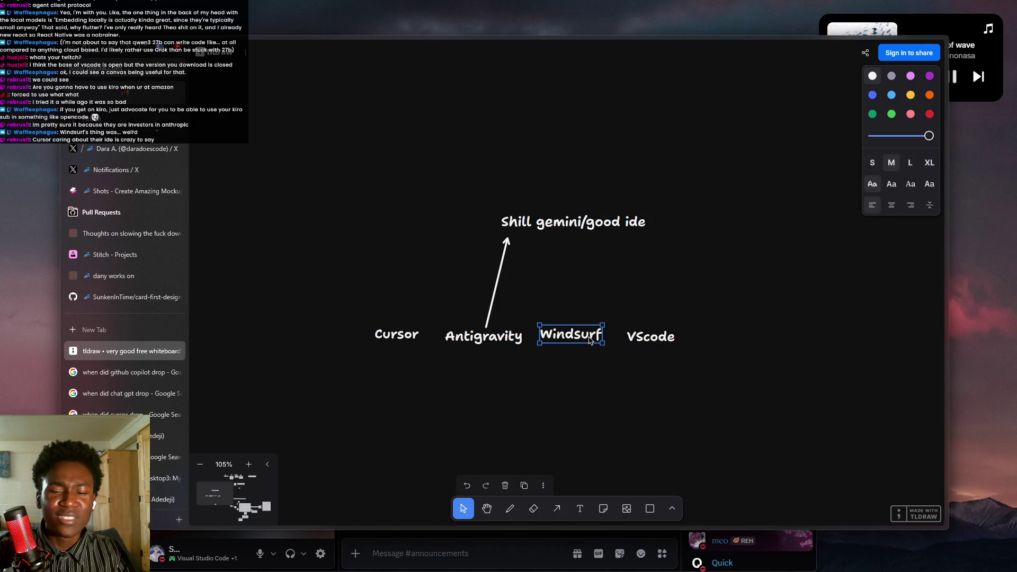
Search Google for 'does windsurf still get updates' in a new Firefox tab.
key("ctrl+t")
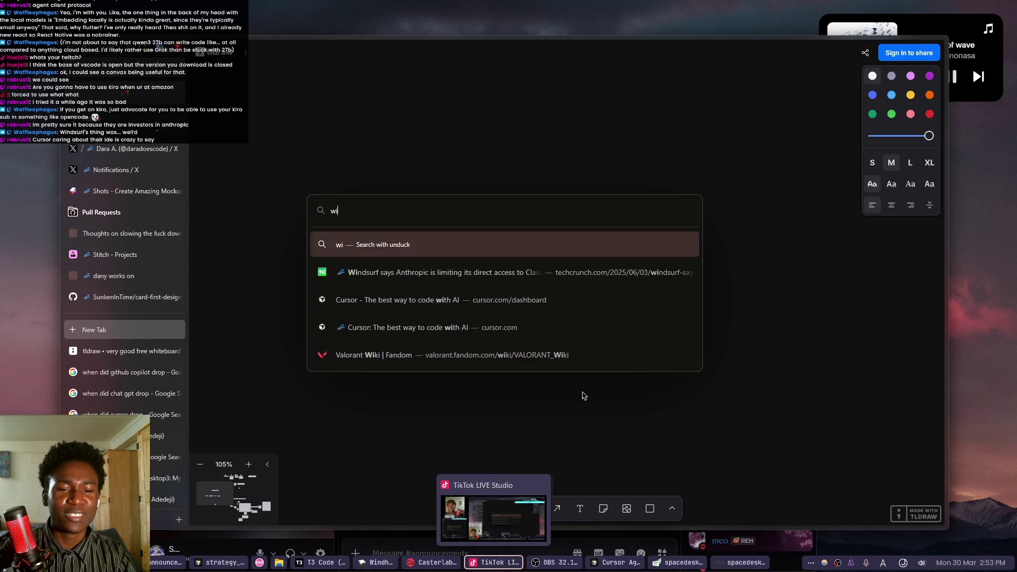
type("does wind")
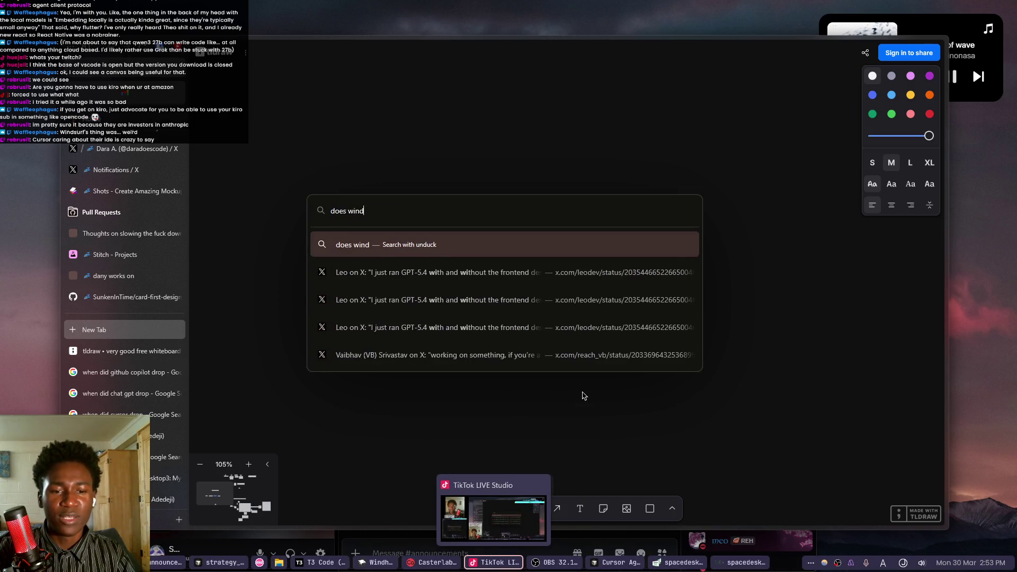
type("sur")
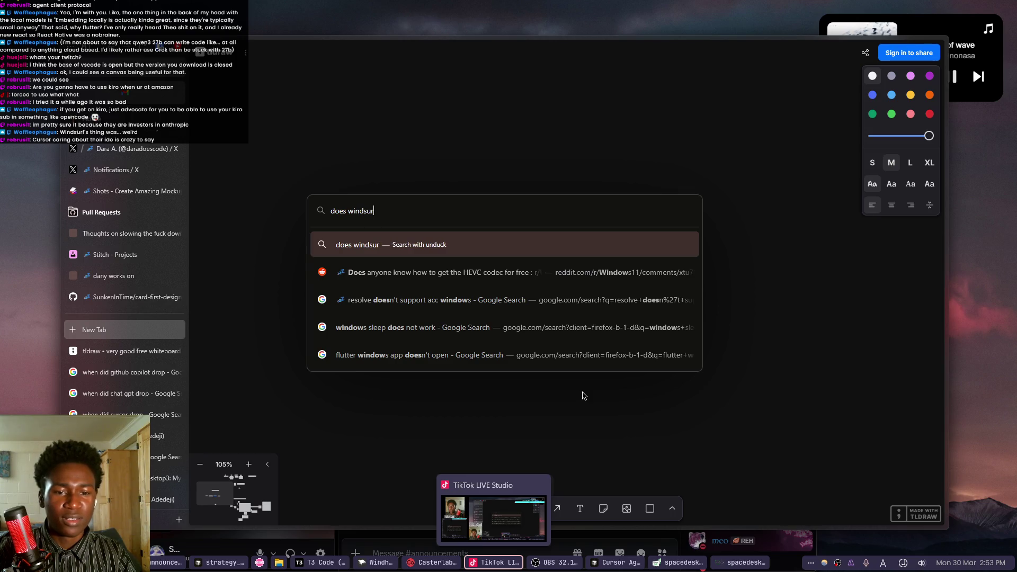
type("f still g")
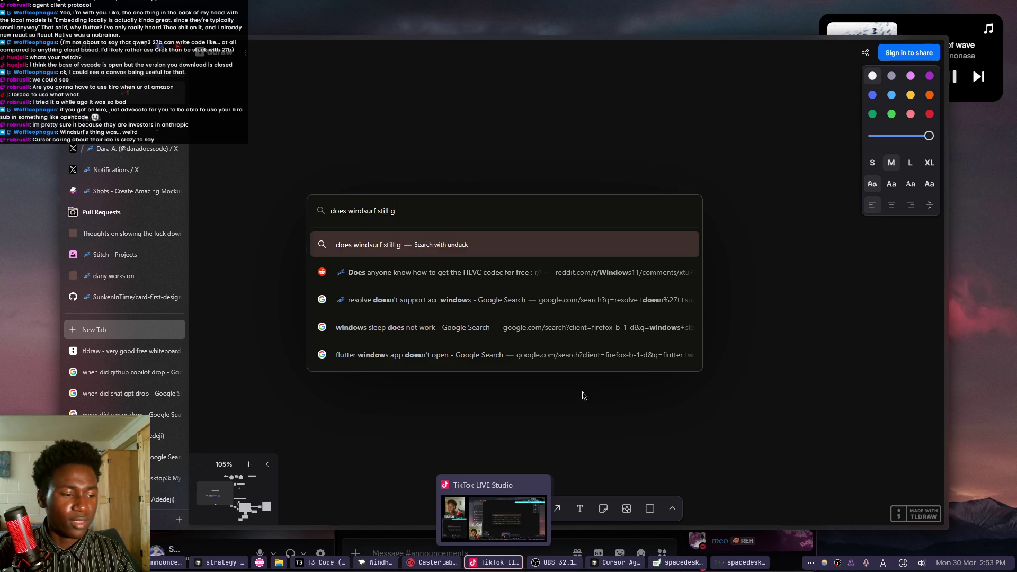
type("et updates")
key("Return")
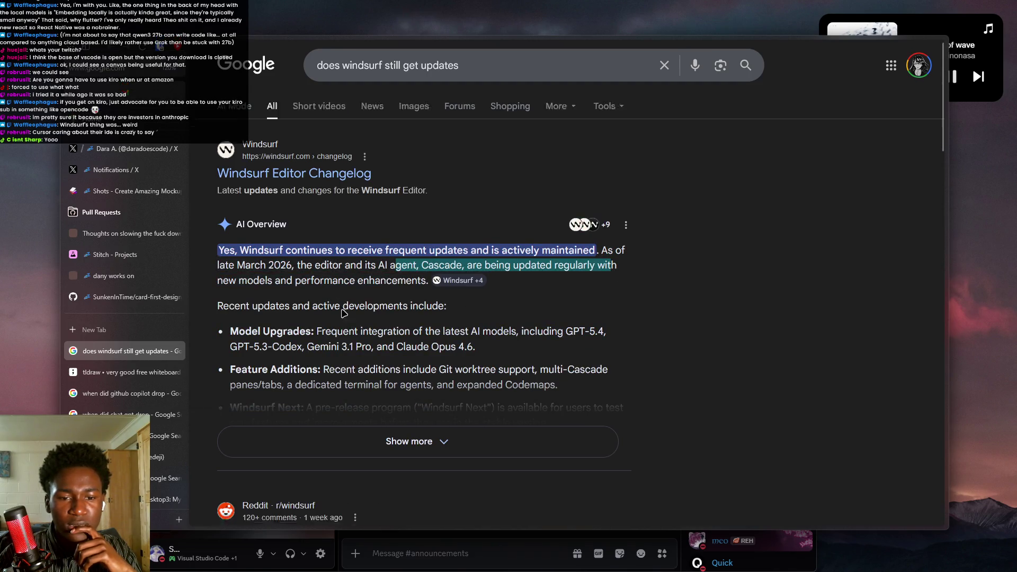
Read the Reddit post on Windsurf's disguised pricing changes, then return to the tldraw whiteboard.
scroll(325, 296, "down", 5)
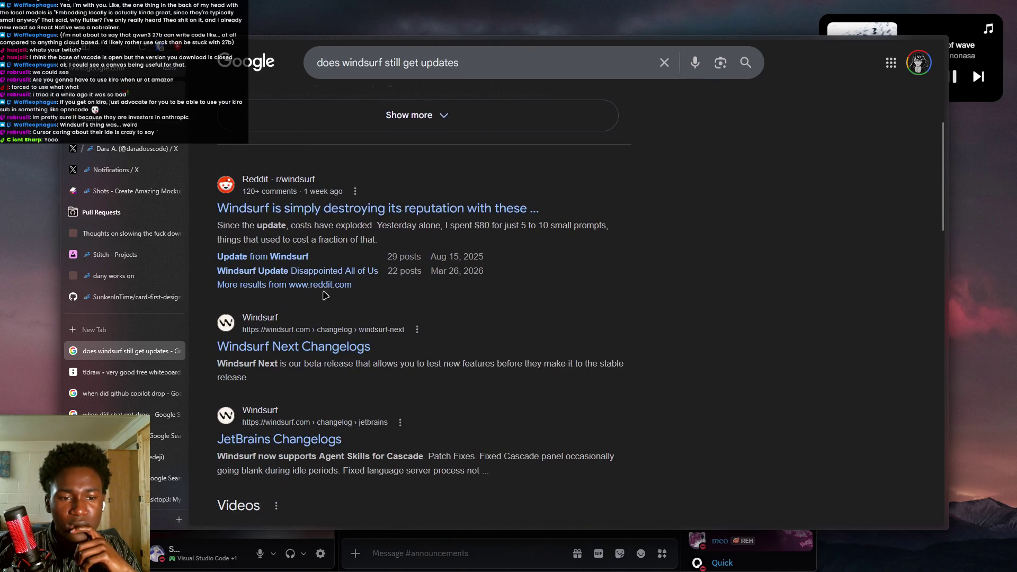
left_click(331, 211)
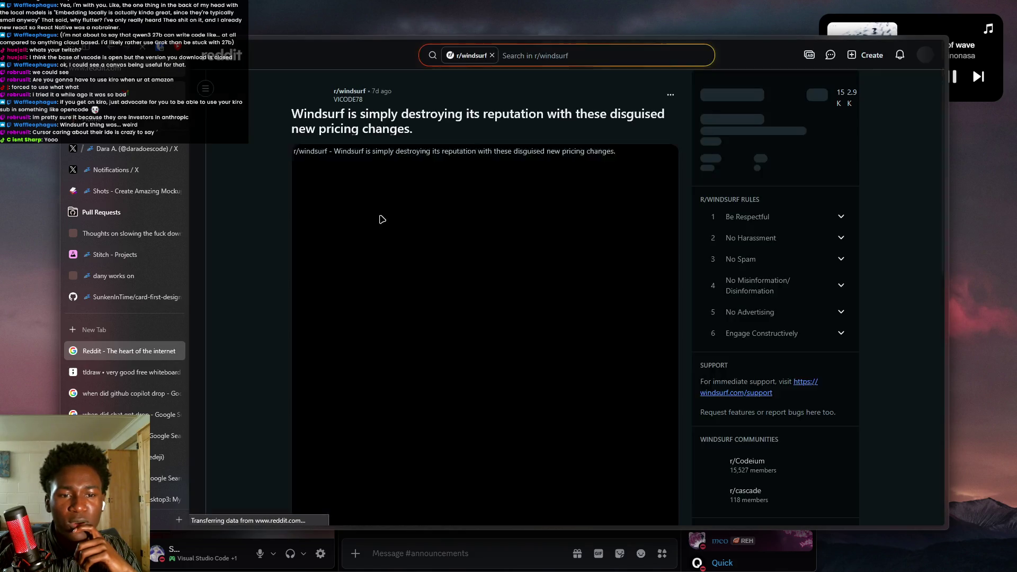
left_click_drag(327, 114, 482, 114)
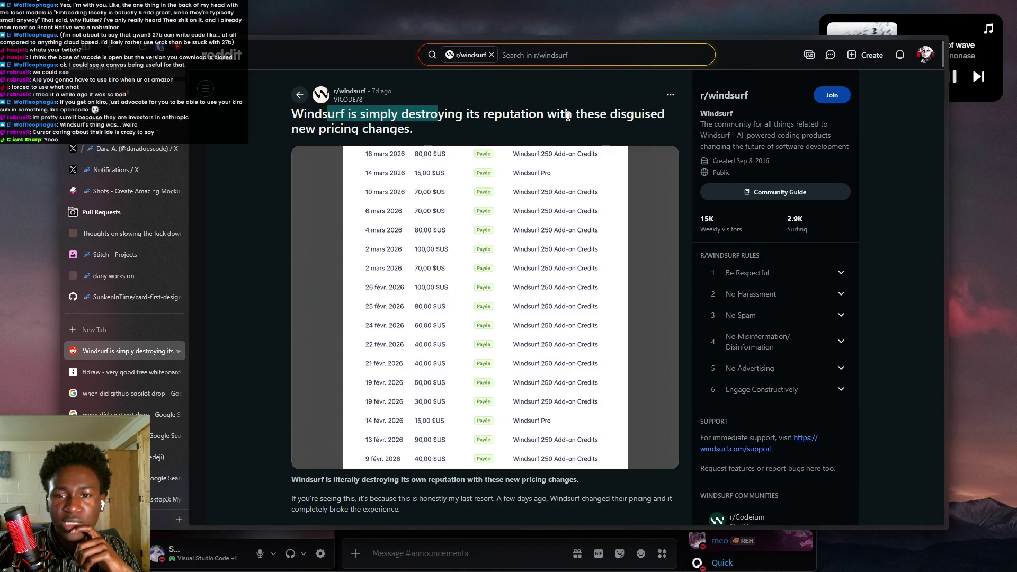
mouse_move(612, 116)
left_mouse_down()
mouse_move(665, 114)
mouse_move(548, 181)
left_mouse_up()
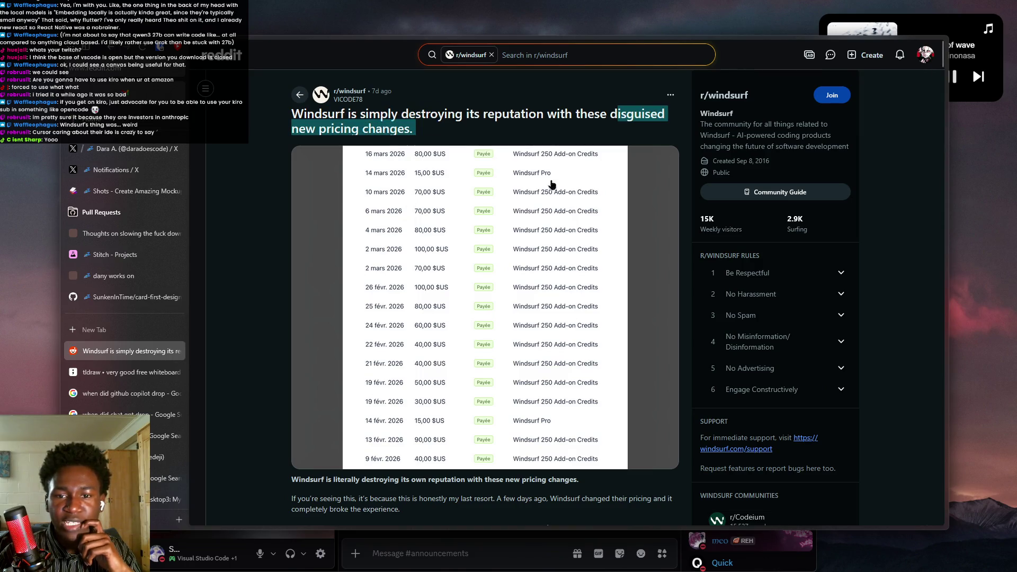
scroll(500, 291, "down", 10)
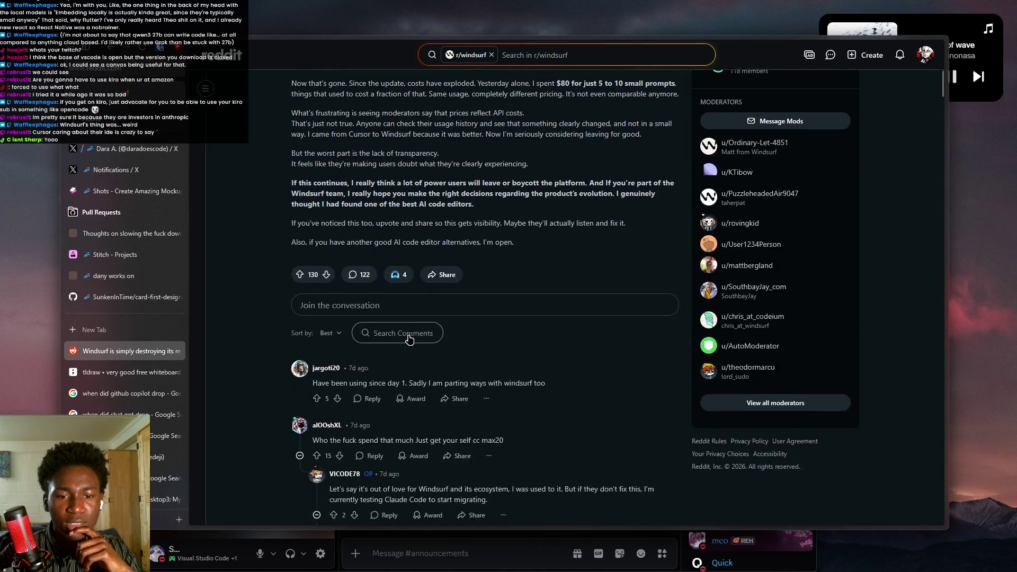
scroll(492, 347, "up", 3)
scroll(493, 348, "up", 7)
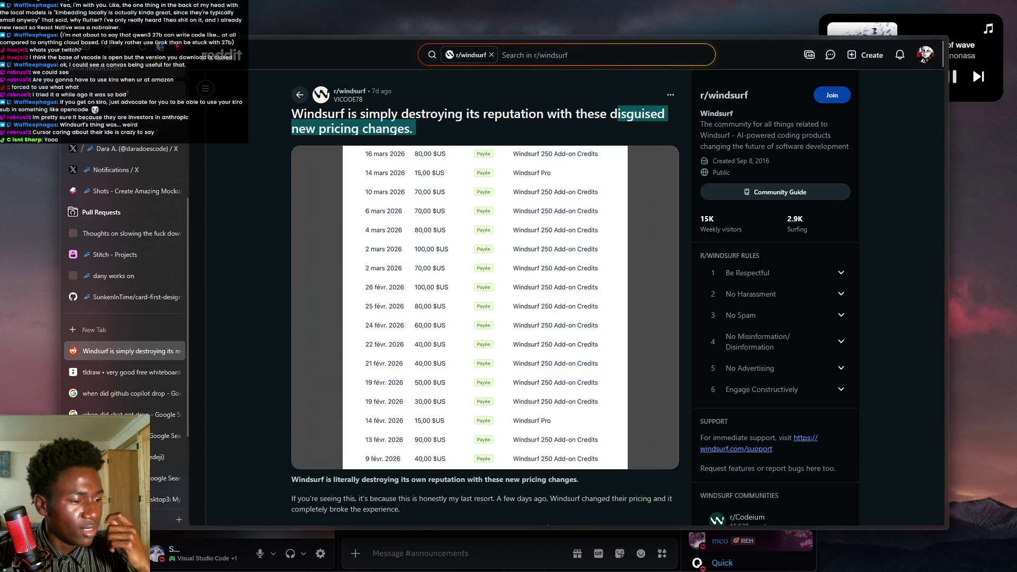
key("ctrl+Tab")
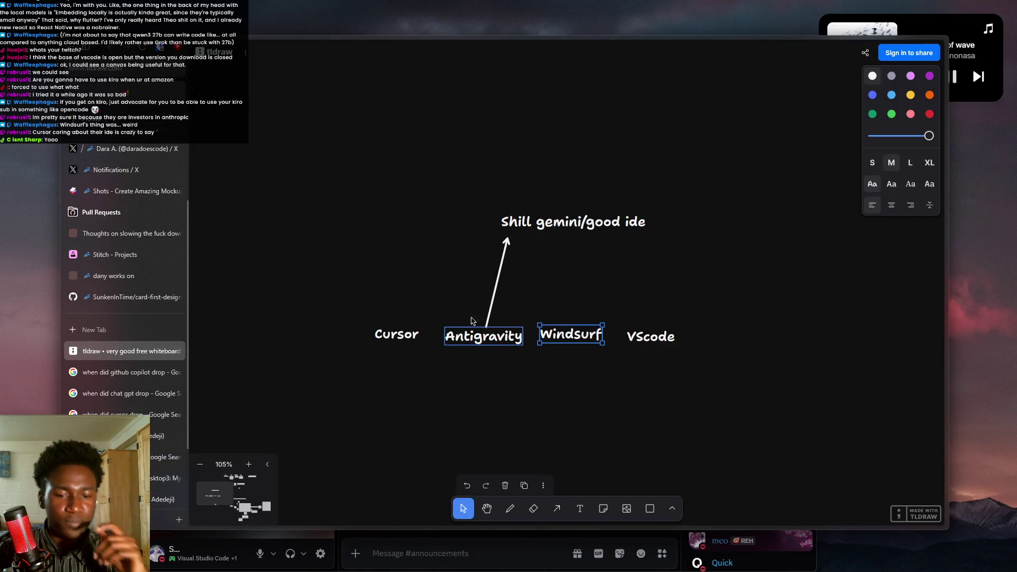
Move the 'Shill gemini/good ide' label left above the Antigravity arrow, then start a new tab.
mouse_move(602, 233)
left_mouse_down()
mouse_move(558, 236)
mouse_move(500, 269)
left_mouse_up()
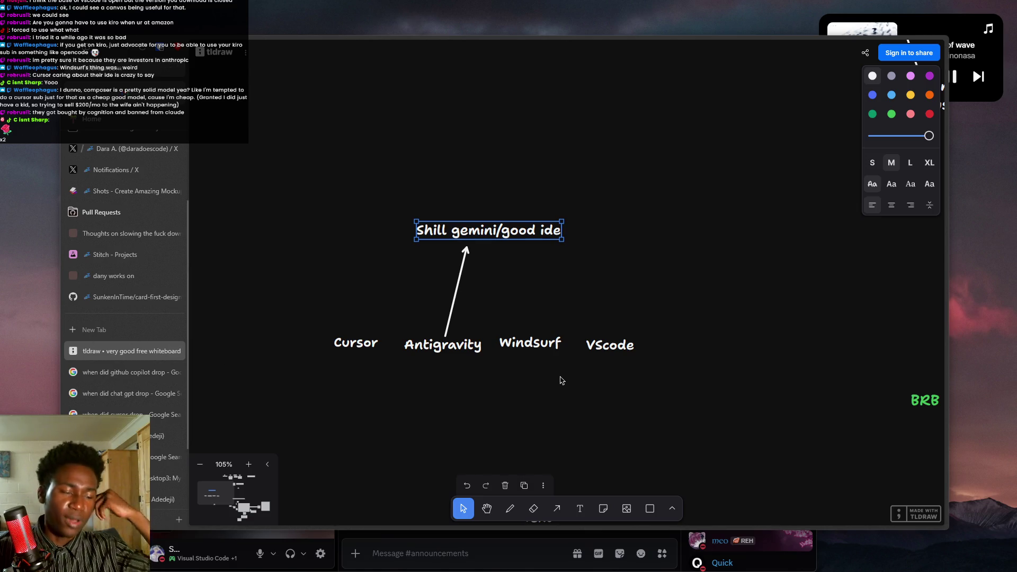
left_click(546, 248)
key("ctrl+t")
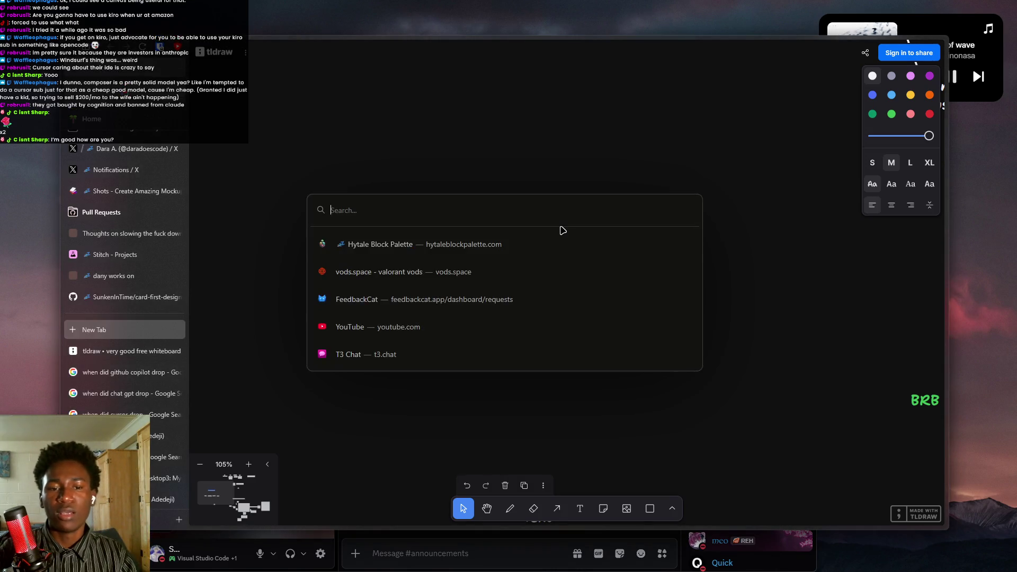
Search Google for 'windsurf getting banned by claude' and open the Reddit post 'Anthropic Shutting out Windsurf'.
type("winds")
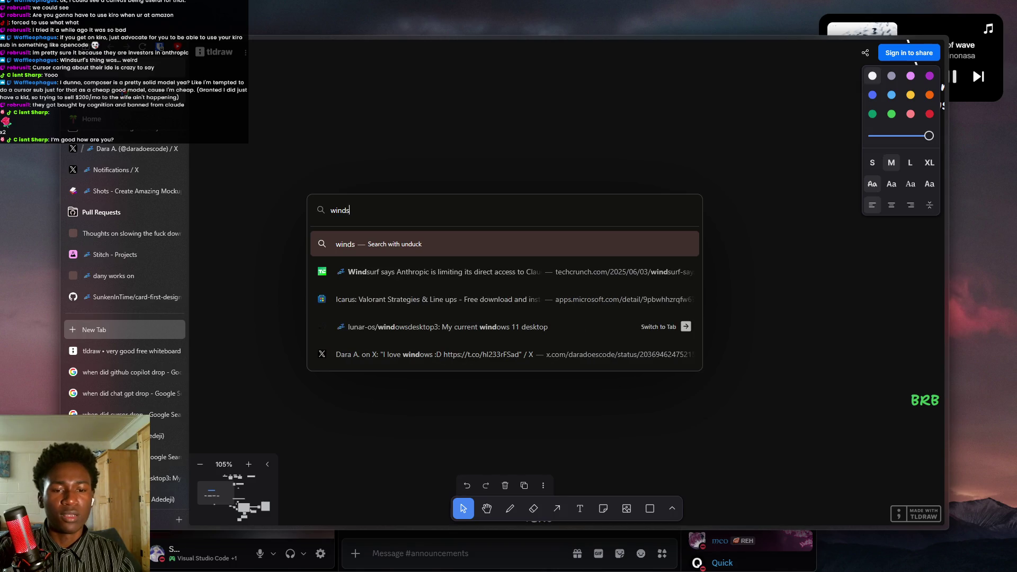
type("urf getting banned by claude")
key("Return")
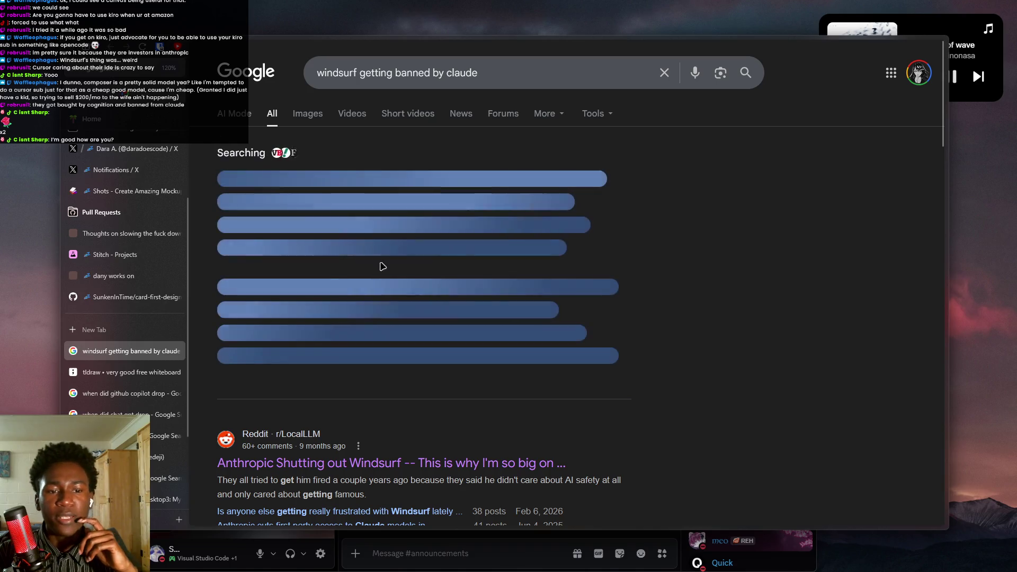
scroll(382, 266, "down", 5)
scroll(445, 238, "up", 2)
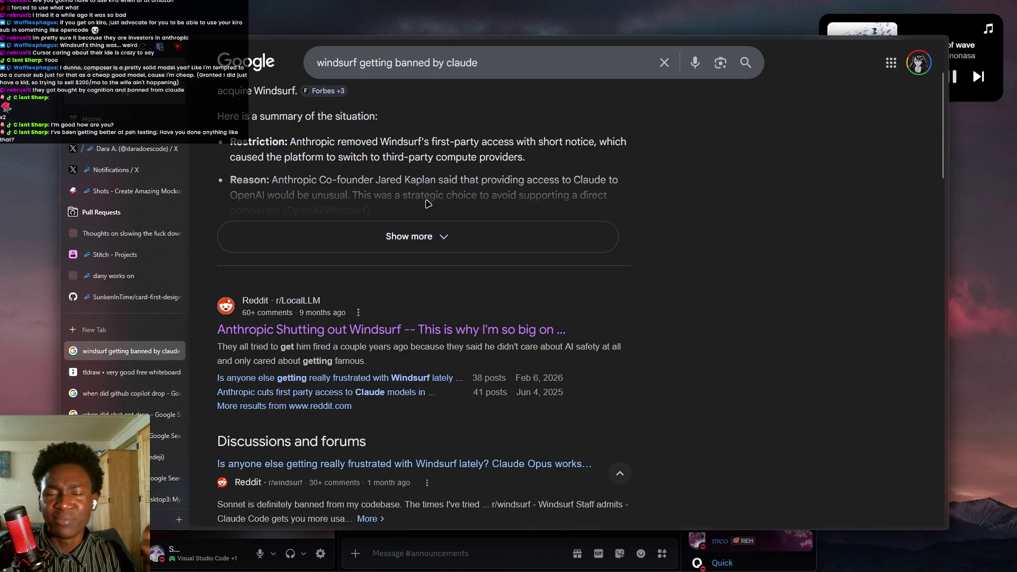
scroll(432, 322, "down", 7)
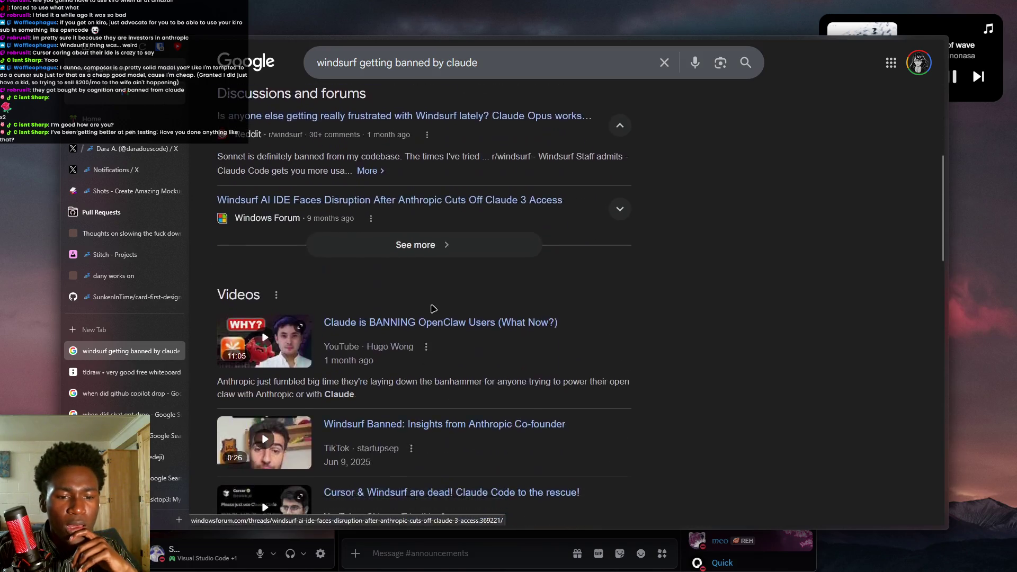
scroll(494, 279, "up", 5)
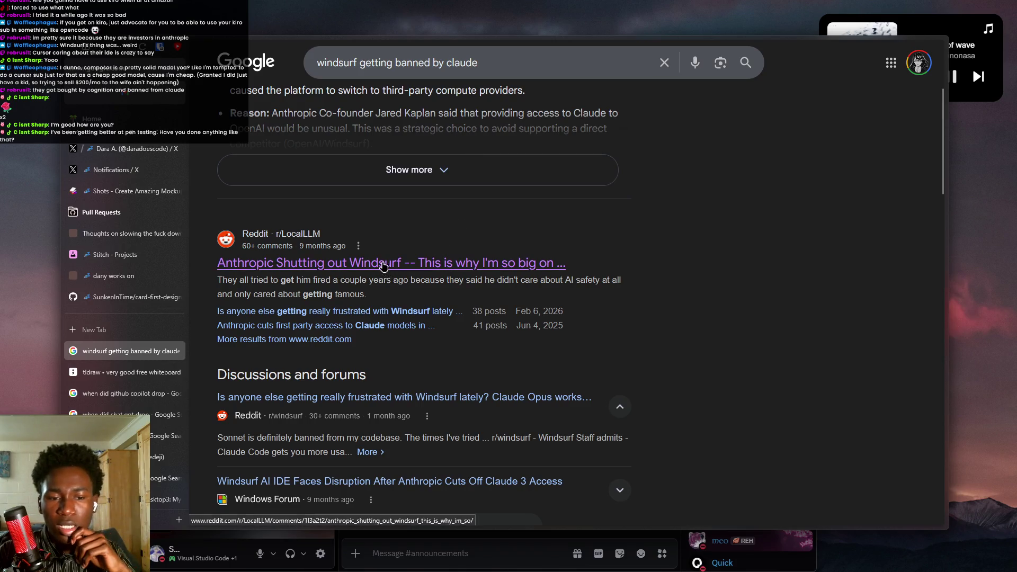
left_click(332, 266)
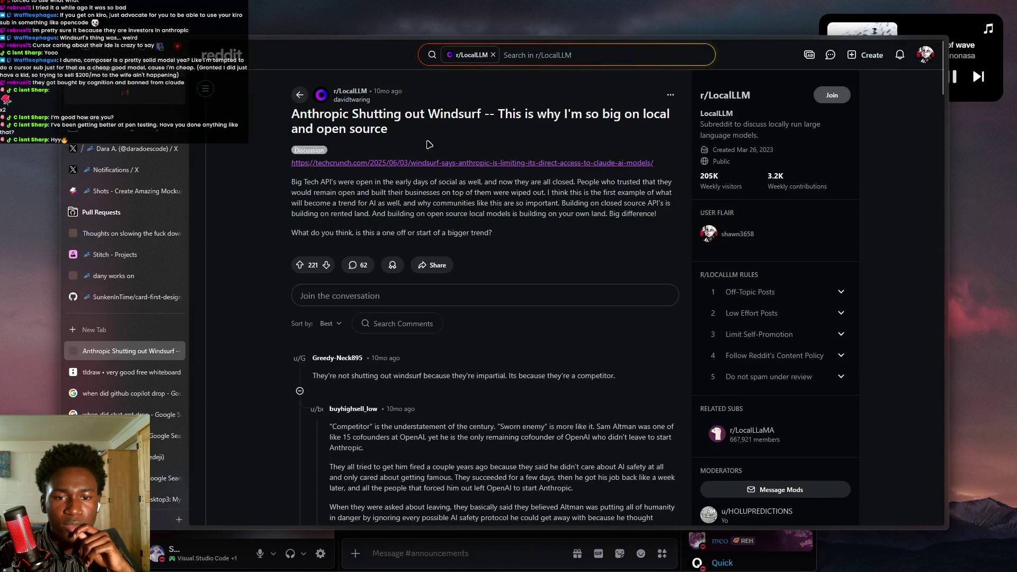
left_click(427, 164)
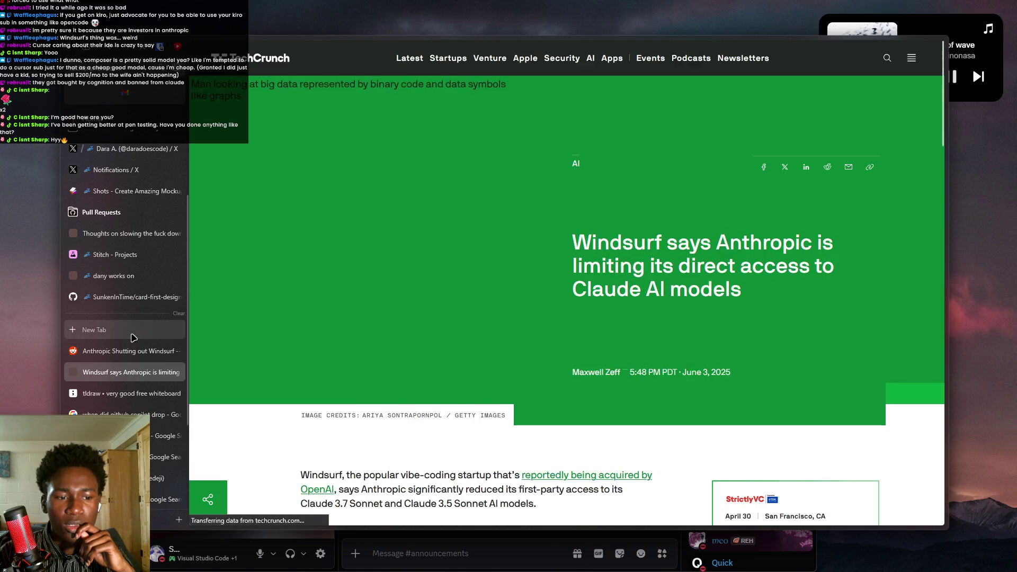
key("ctrl+shift+Tab")
mouse_move(496, 114)
left_mouse_down()
mouse_move(557, 114)
mouse_move(636, 477)
mouse_move(673, 115)
left_mouse_up()
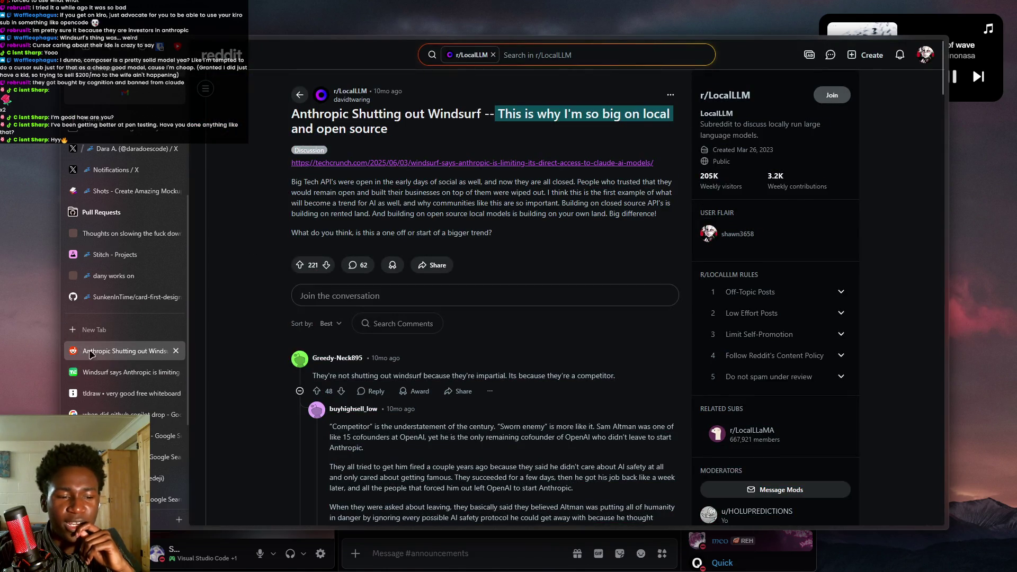
left_click(95, 372)
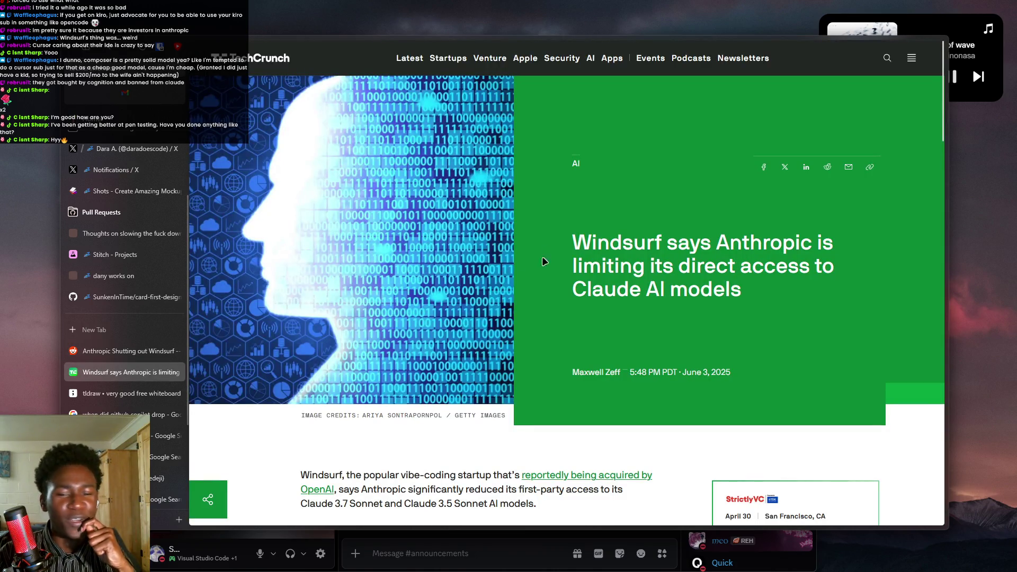
scroll(543, 261, "down", 3)
scroll(543, 261, "up", 2)
mouse_move(622, 188)
left_mouse_down()
mouse_move(833, 195)
mouse_move(790, 214)
left_mouse_up()
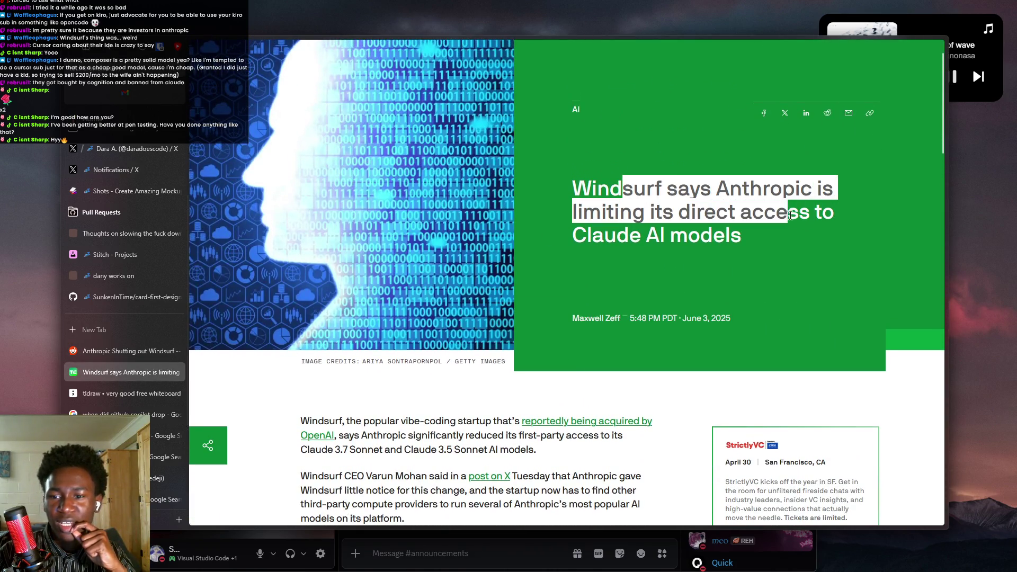
left_click(517, 273)
scroll(517, 273, "down", 4)
mouse_move(347, 205)
left_mouse_down()
mouse_move(492, 223)
mouse_move(527, 241)
left_mouse_up()
triple_click(517, 229)
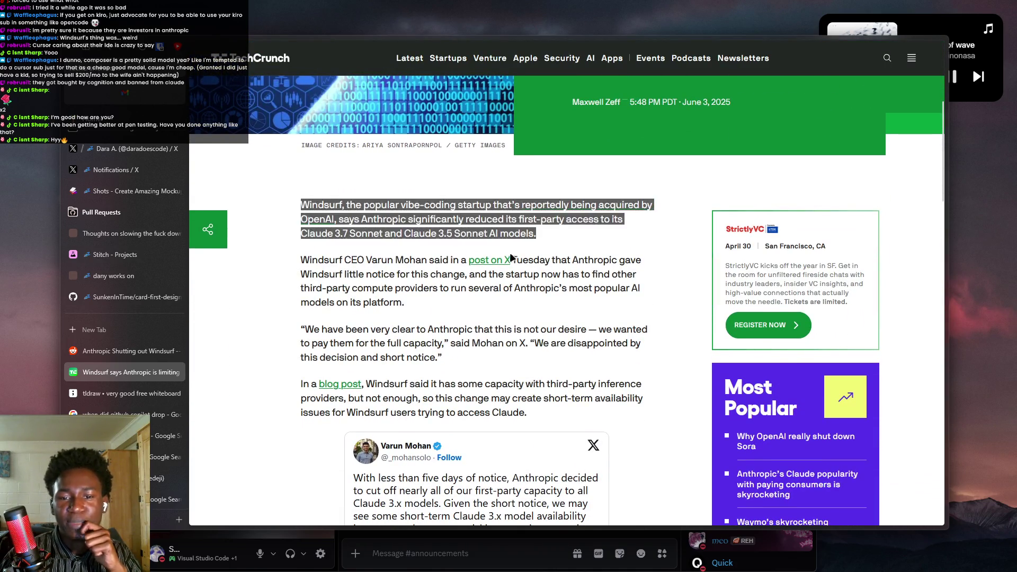
left_click_drag(416, 287, 507, 332)
scroll(442, 263, "down", 2)
left_click_drag(432, 235, 550, 276)
left_click_drag(459, 290, 549, 313)
scroll(548, 305, "down", 10)
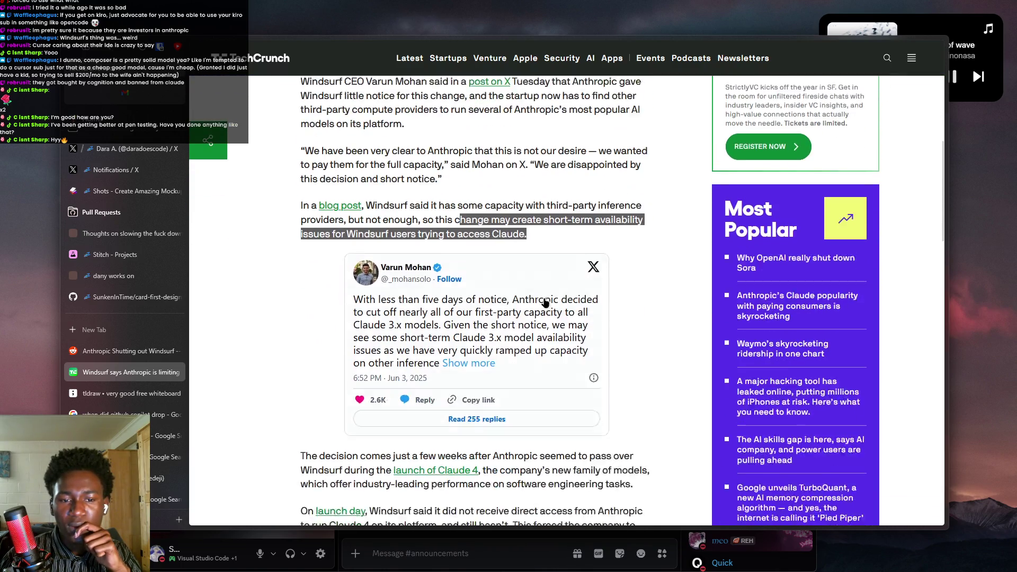
scroll(548, 331, "up", 12)
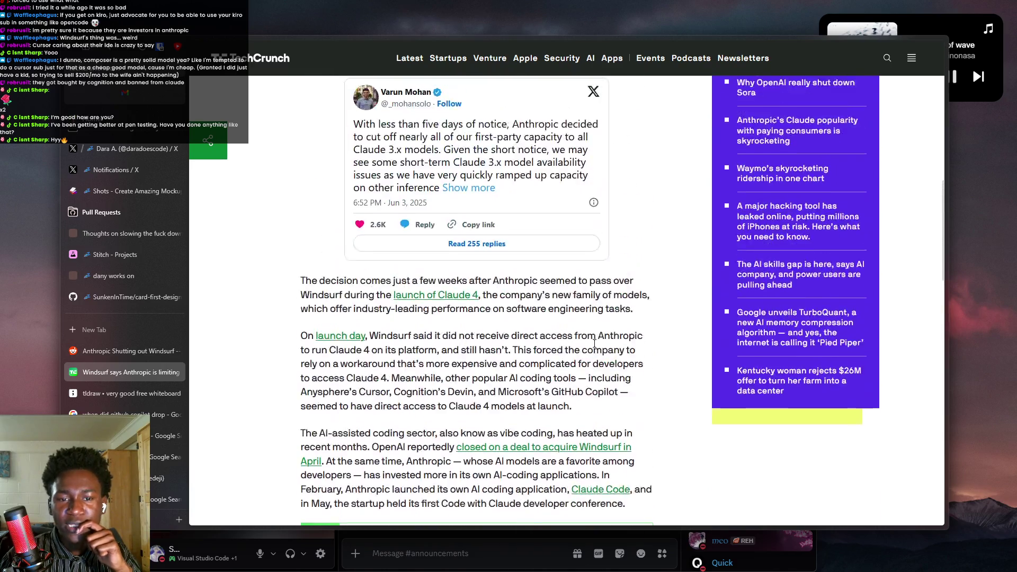
left_click_drag(340, 259, 406, 263)
double_click(321, 260)
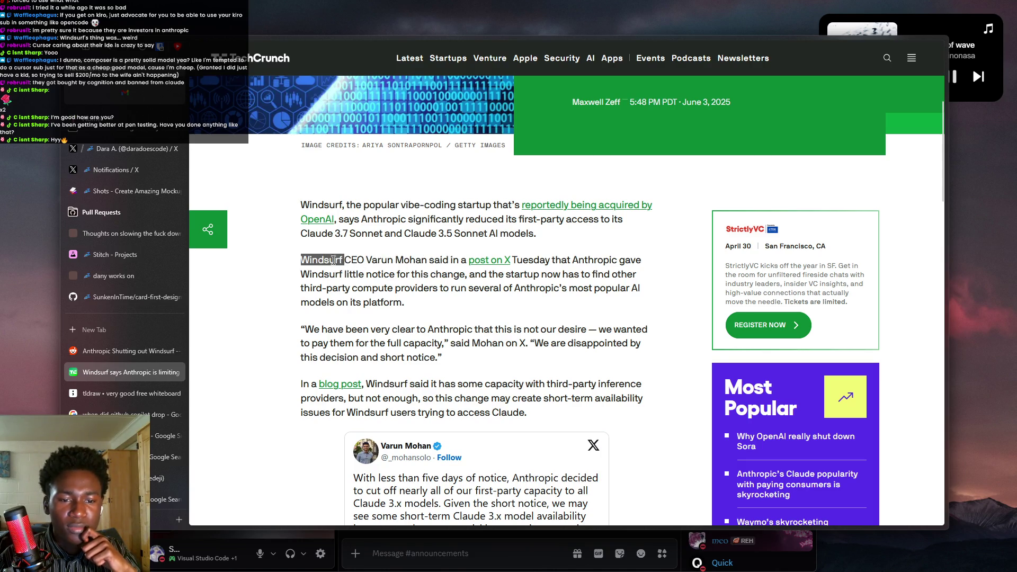
scroll(423, 315, "down", 5)
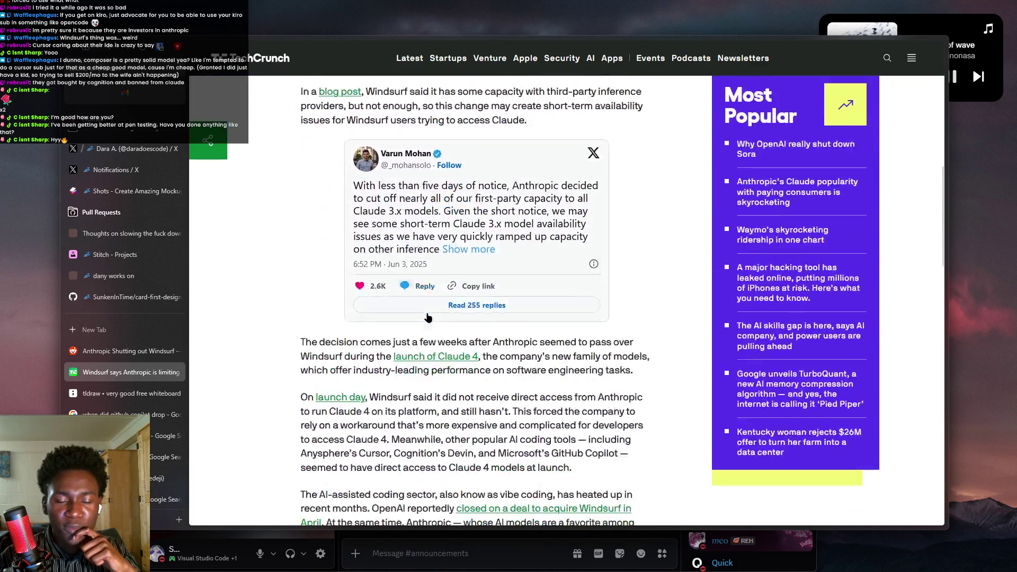
scroll(428, 318, "down", 5)
scroll(385, 267, "down", 5)
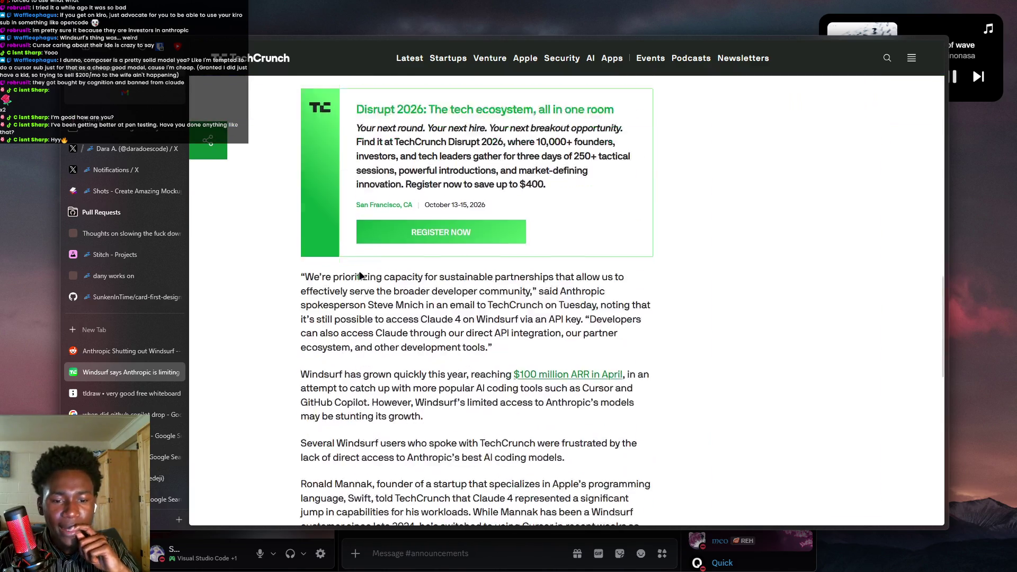
left_click_drag(334, 202, 435, 240)
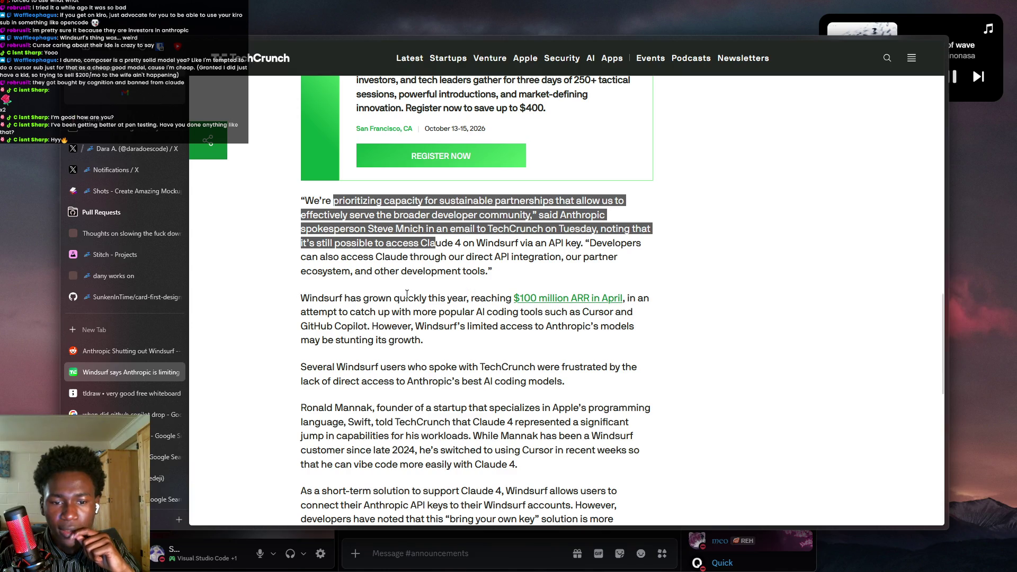
scroll(374, 293, "down", 4)
left_click_drag(378, 276, 525, 297)
left_click(486, 290)
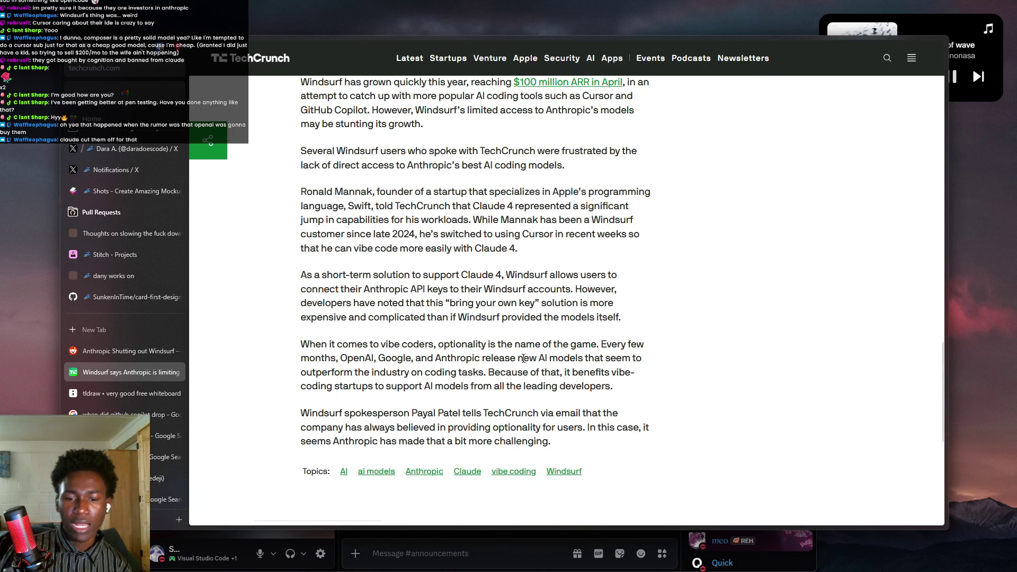
scroll(596, 212, "up", 15)
Search Google for 'is claude on windsurf' in a new tab.
key("ctrl+t")
type("win")
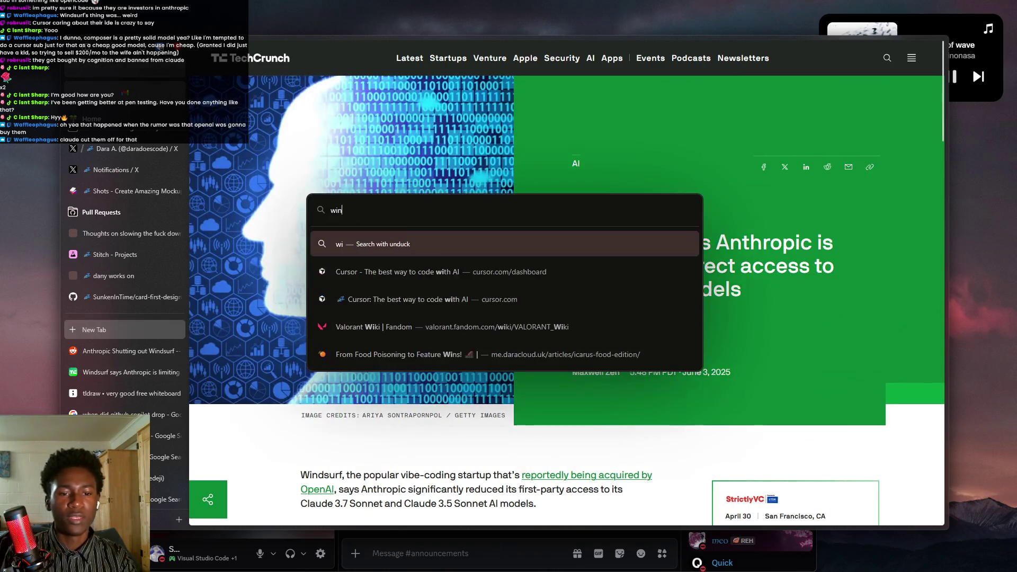
key("BackSpace")
key("BackSpace")
type("i")
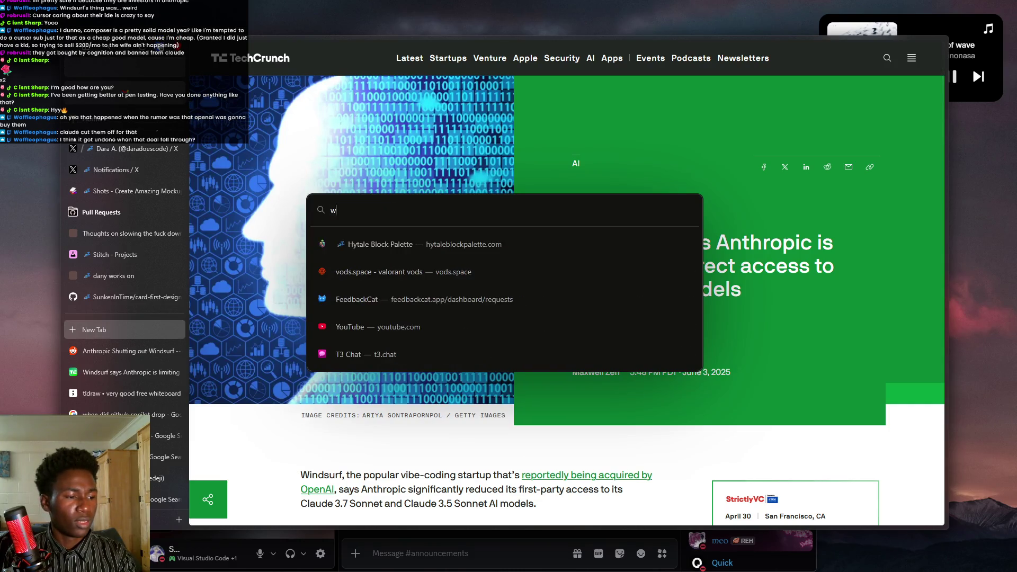
type("s claude on ")
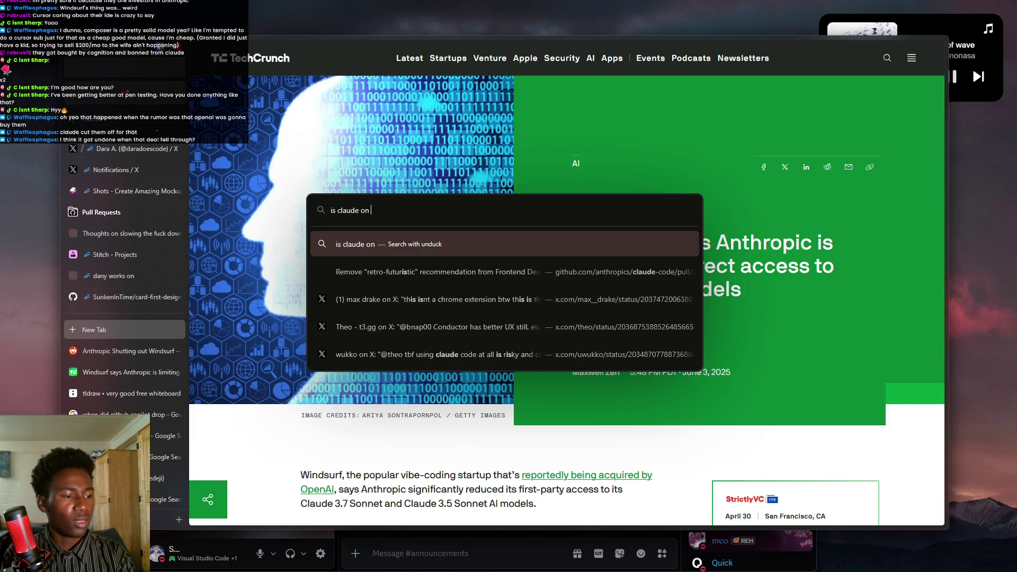
type("wind")
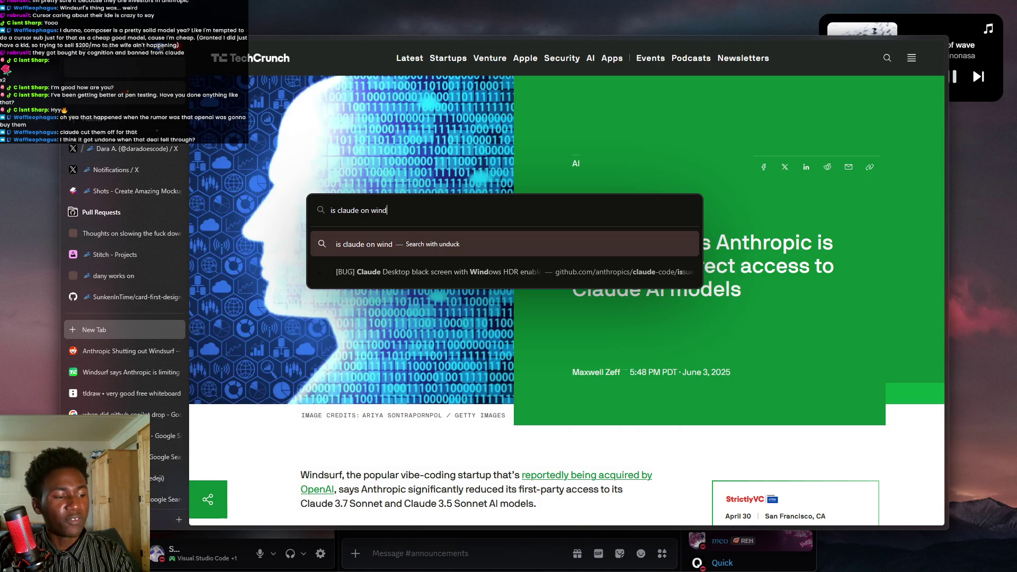
type("surf")
key("Return")
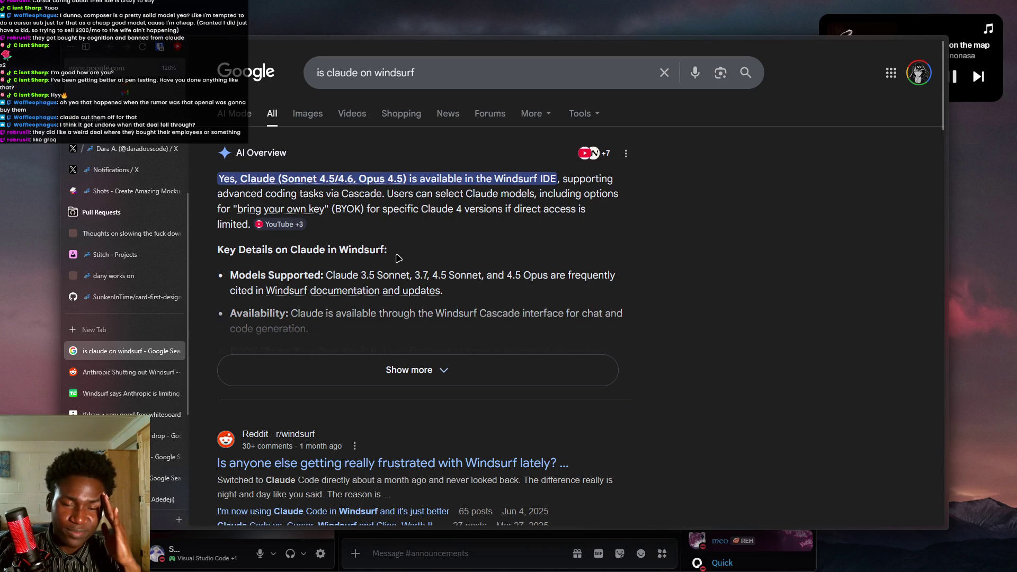
Read the AI Overview confirming Claude in Windsurf and open the Claude Sonnet 4.6 result.
left_click_drag(319, 194, 469, 209)
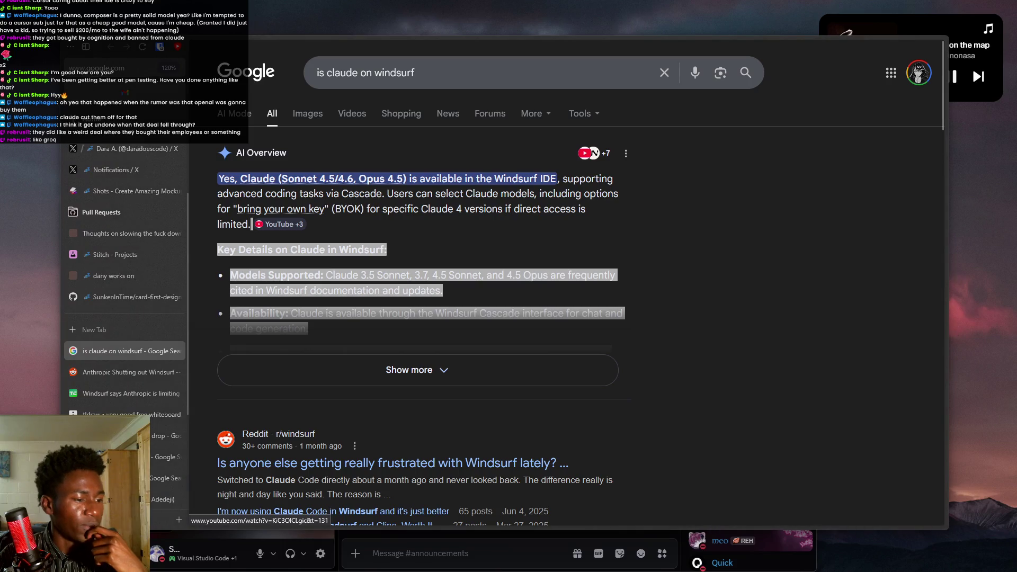
scroll(440, 422, "down", 3)
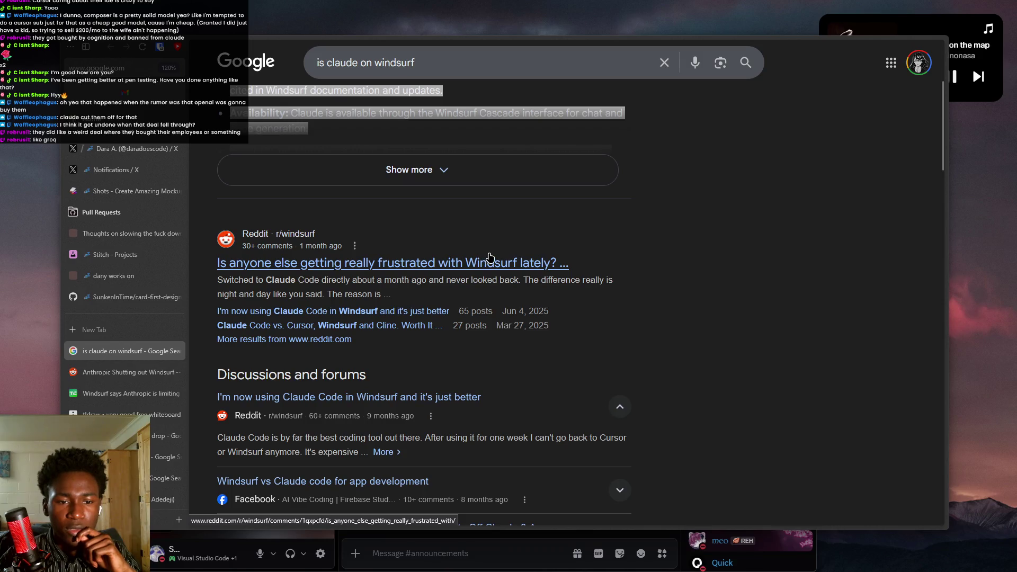
left_click_drag(372, 279, 286, 294)
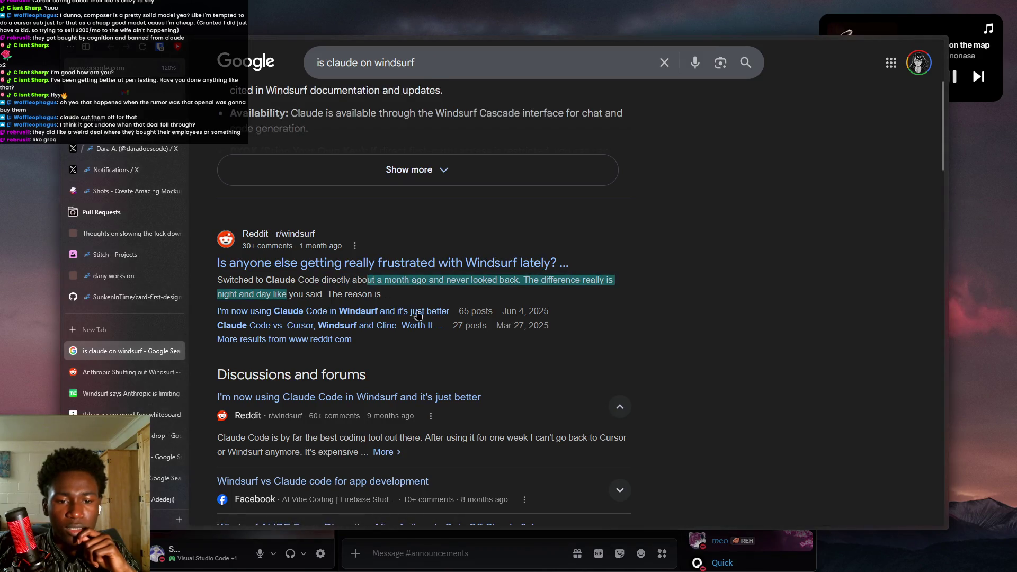
scroll(387, 208, "down", 3)
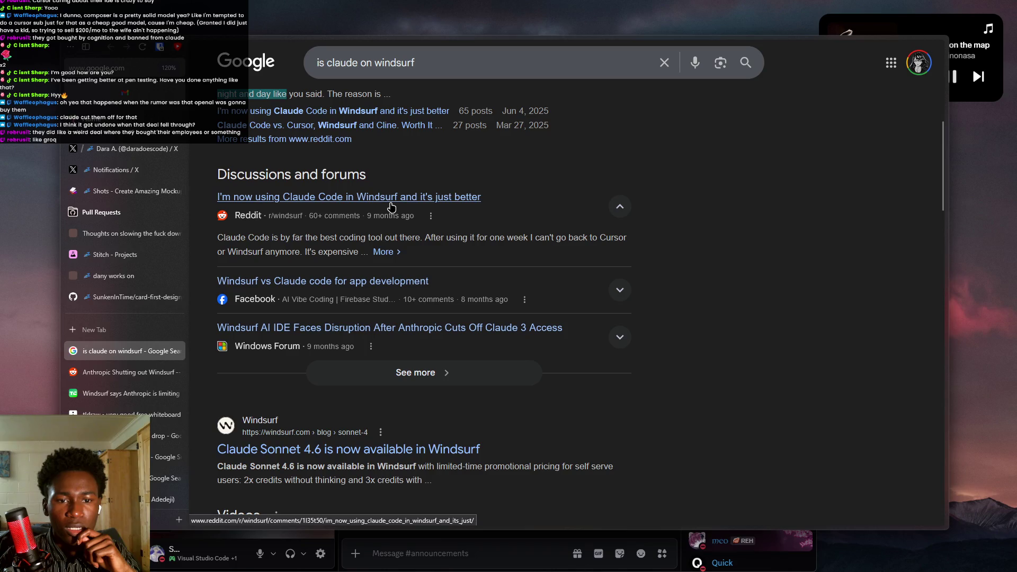
scroll(336, 357, "down", 1)
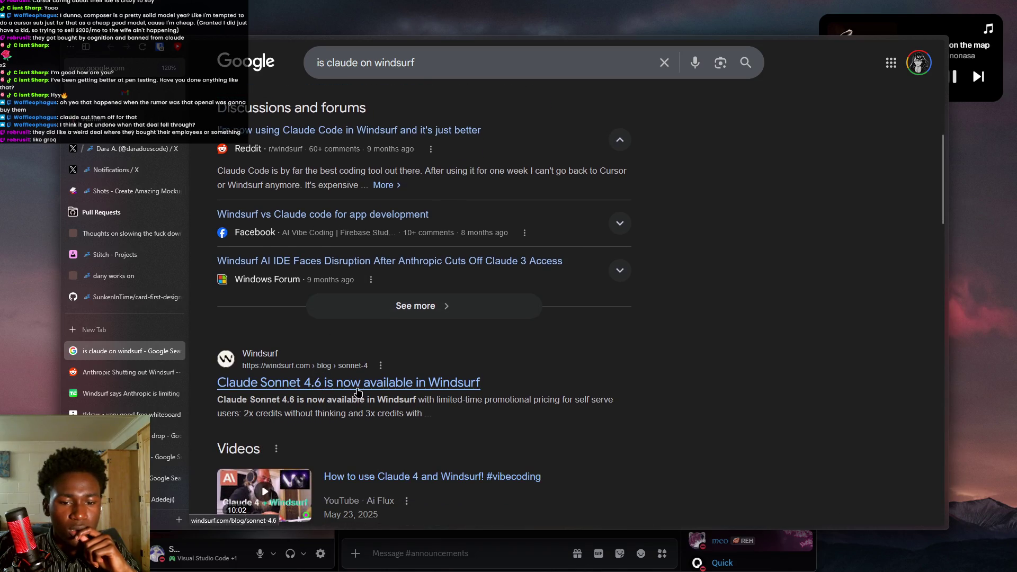
left_click(359, 393)
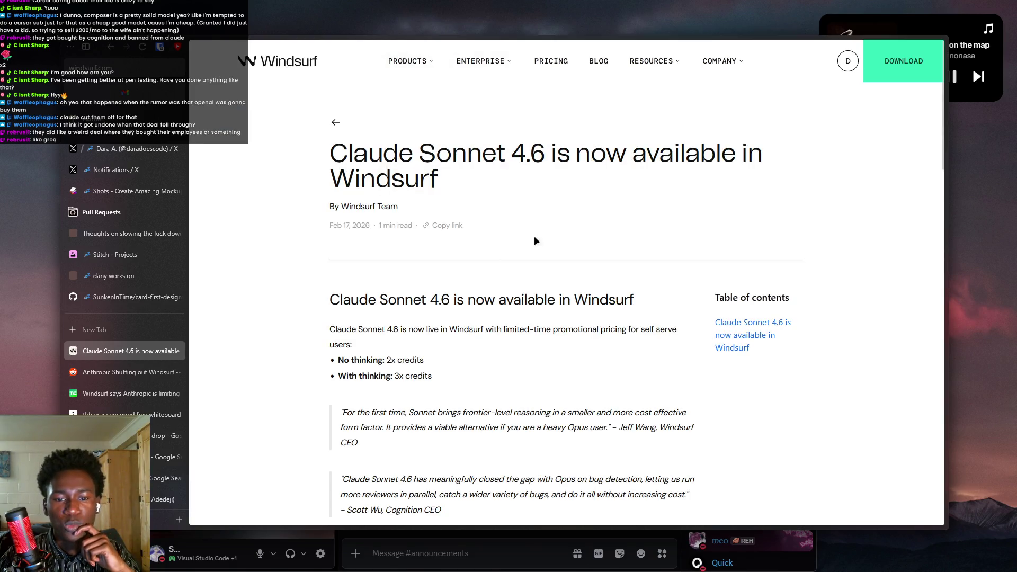
Read the Windsurf Claude Sonnet 4.6 post, highlighting its promotional credit pricing.
scroll(375, 189, "down", 3)
left_click_drag(490, 167, 658, 169)
left_click(541, 168)
mouse_move(335, 197)
left_mouse_down()
mouse_move(456, 206)
mouse_move(399, 214)
mouse_move(347, 197)
left_mouse_up()
left_click(403, 196)
left_click_drag(569, 250, 322, 124)
left_click(501, 225)
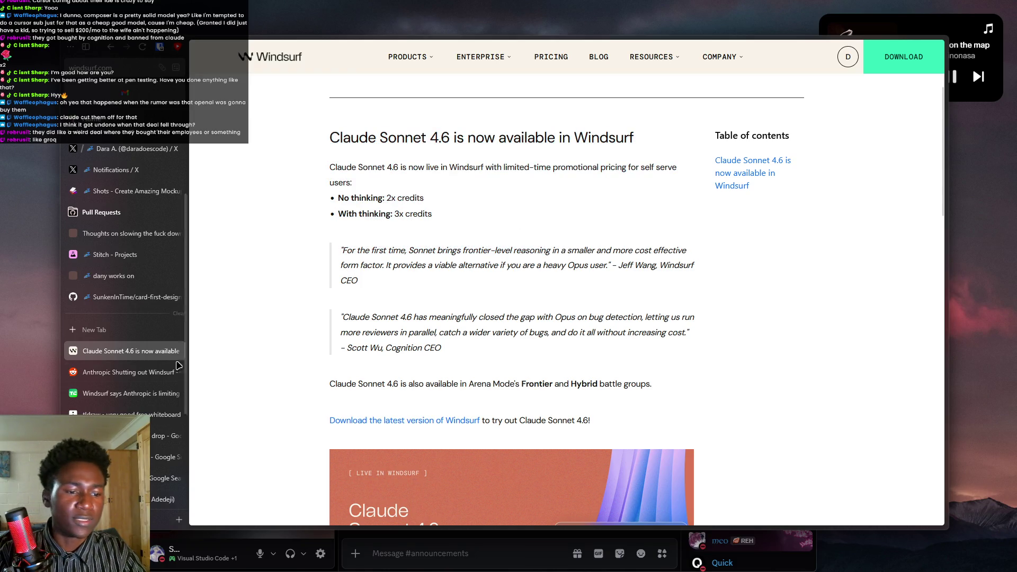
Close several extra browser tabs at once with Close Multiple Tabs.
left_click(127, 393)
left_click(126, 351)
scroll(126, 353, "down", 4)
right_click(125, 354)
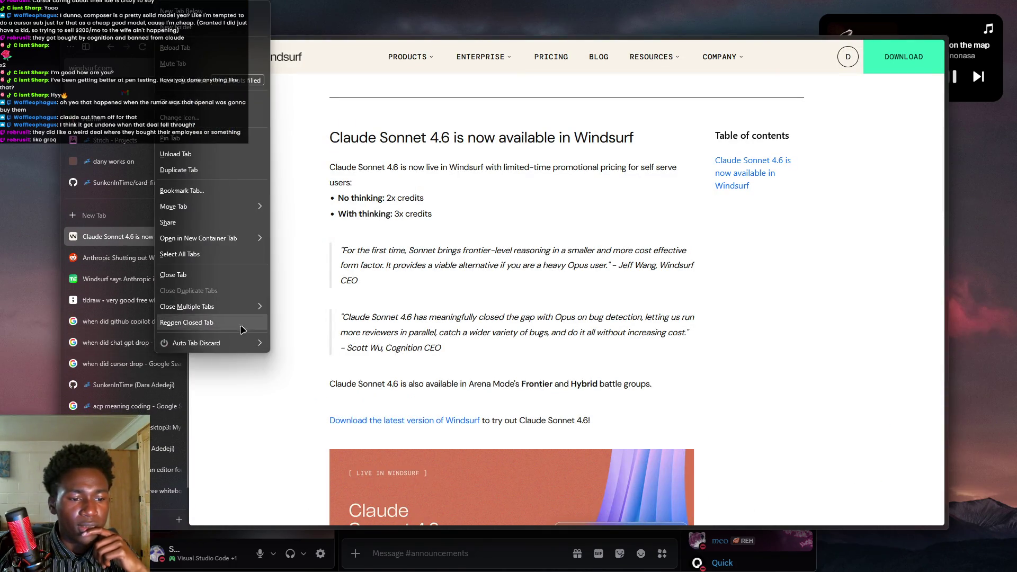
mouse_move(254, 307)
left_click(308, 324)
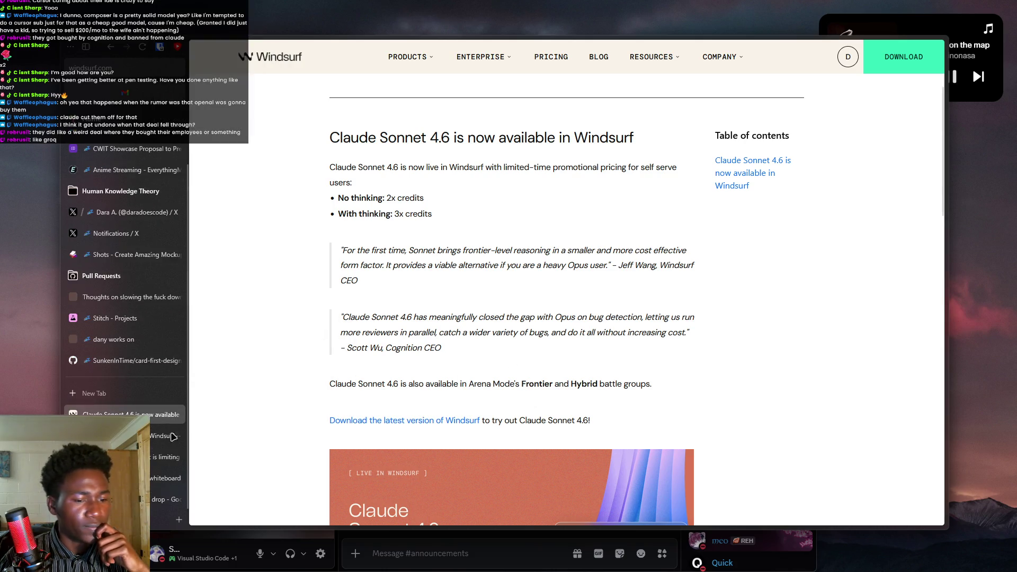
Switch through the TechCrunch tab to the tldraw whiteboard and start editing the note.
left_click(106, 436)
left_click(106, 457)
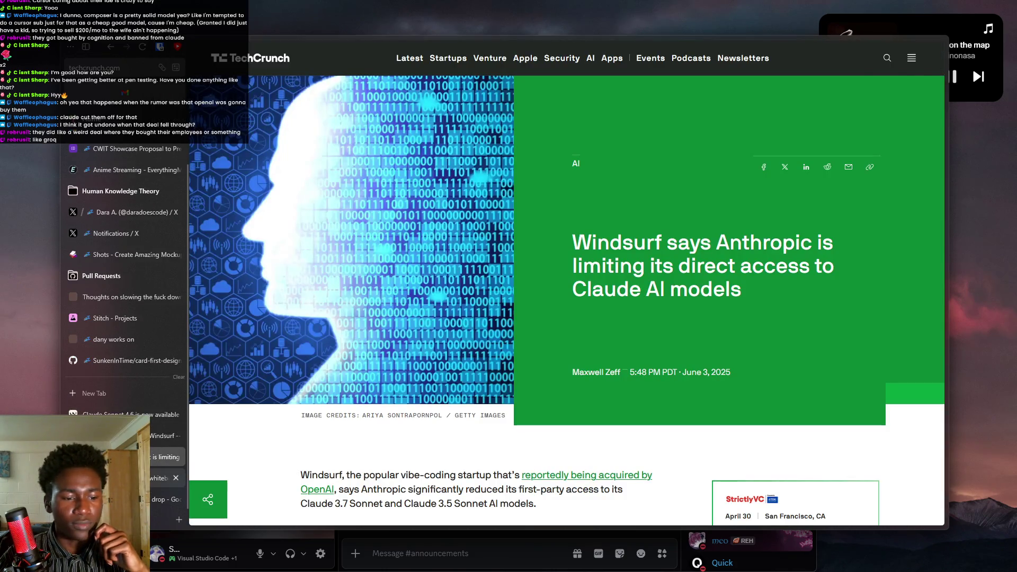
left_click(106, 478)
double_click(445, 240)
Shift VScode, Windsurf and Antigravity right, and move Cursor to the far right of the row.
left_click_drag(428, 232, 549, 234)
left_click(390, 352)
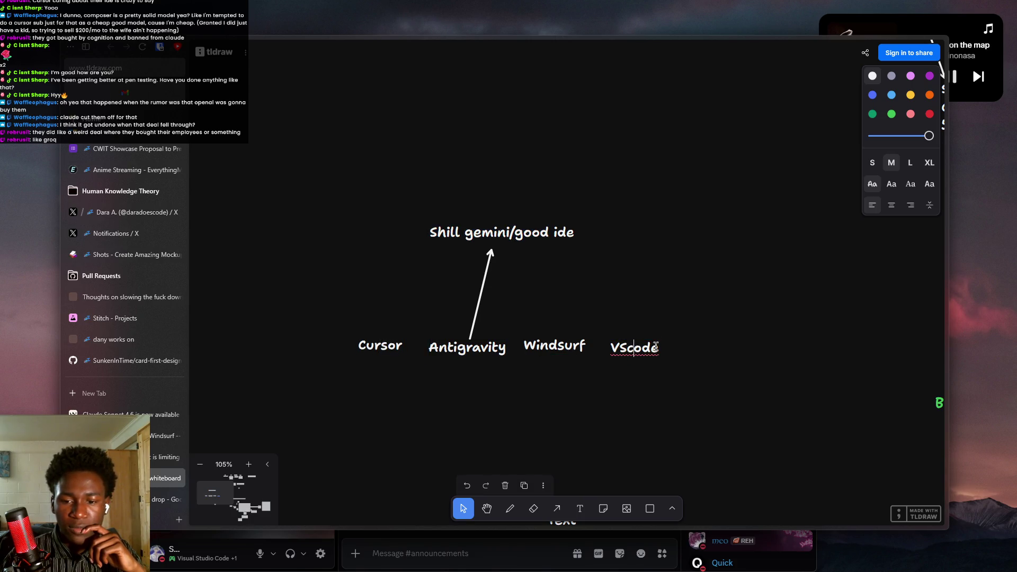
mouse_move(655, 347)
left_mouse_down()
mouse_move(710, 353)
mouse_move(699, 353)
left_mouse_up()
left_click_drag(554, 346, 589, 347)
mouse_move(450, 357)
left_mouse_down()
mouse_move(487, 355)
mouse_move(472, 354)
left_mouse_up()
mouse_move(394, 359)
left_mouse_down()
mouse_move(356, 346)
mouse_move(794, 361)
mouse_move(827, 377)
left_mouse_up()
left_click_drag(677, 353, 672, 348)
mouse_move(838, 378)
left_mouse_down()
mouse_move(811, 360)
mouse_move(816, 307)
mouse_move(797, 313)
mouse_move(829, 290)
mouse_move(805, 318)
left_mouse_up()
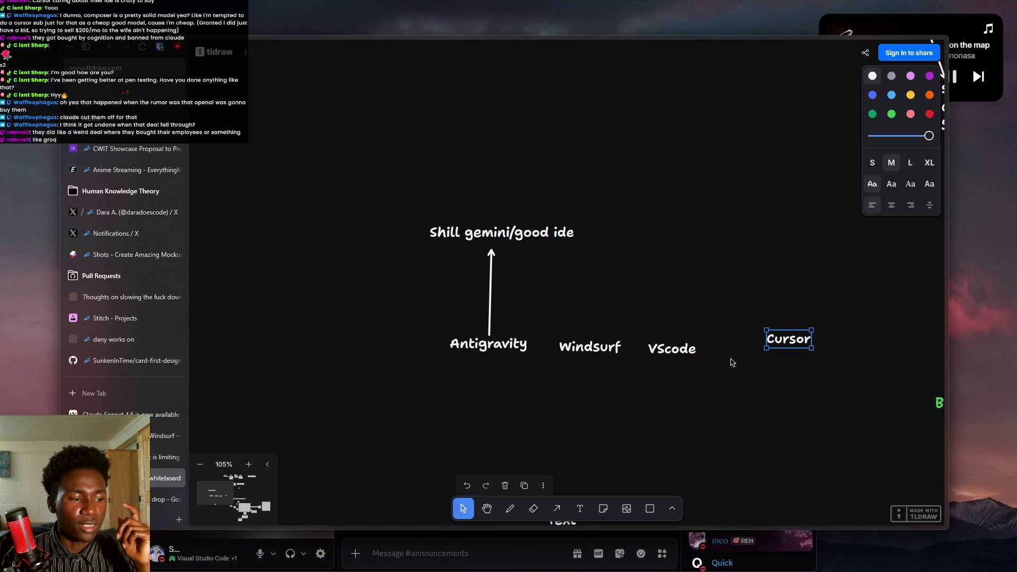
Check the Antigravity label, arrow and note, recentre the view, and maximize the browser window.
left_click(522, 351)
left_click(496, 273)
left_click(501, 241)
triple_click(502, 237)
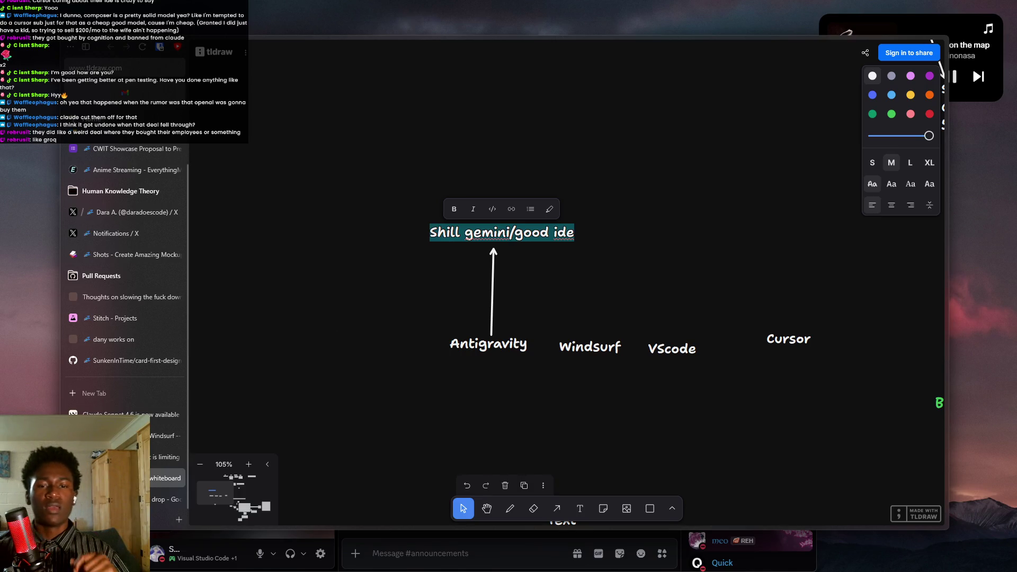
left_click_drag(449, 329, 370, 329)
left_click_drag(269, 123, 787, 416)
mouse_move(833, 388)
left_mouse_down()
mouse_move(520, 391)
mouse_move(700, 392)
left_mouse_up()
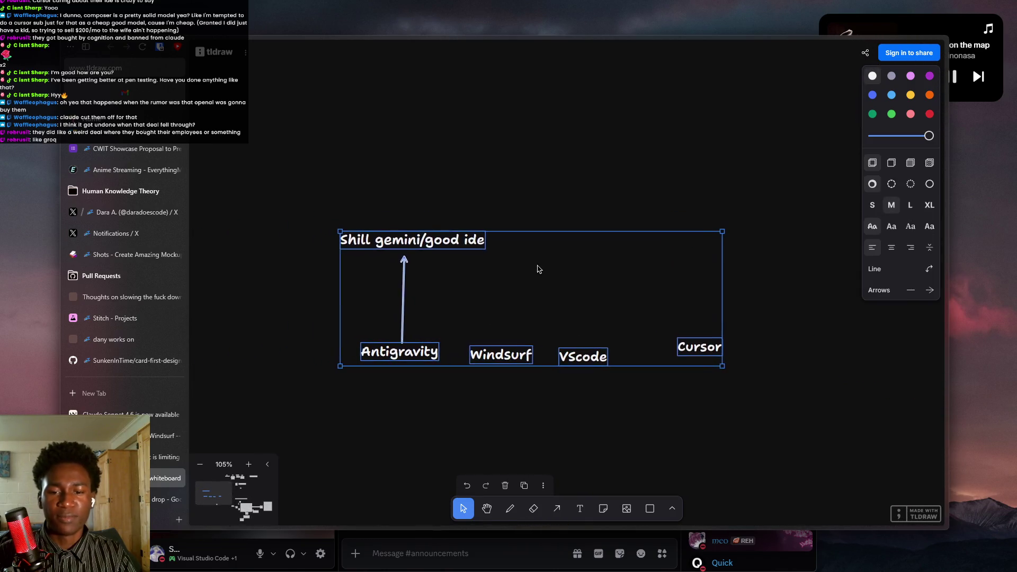
left_click_drag(892, 4, 946, 6)
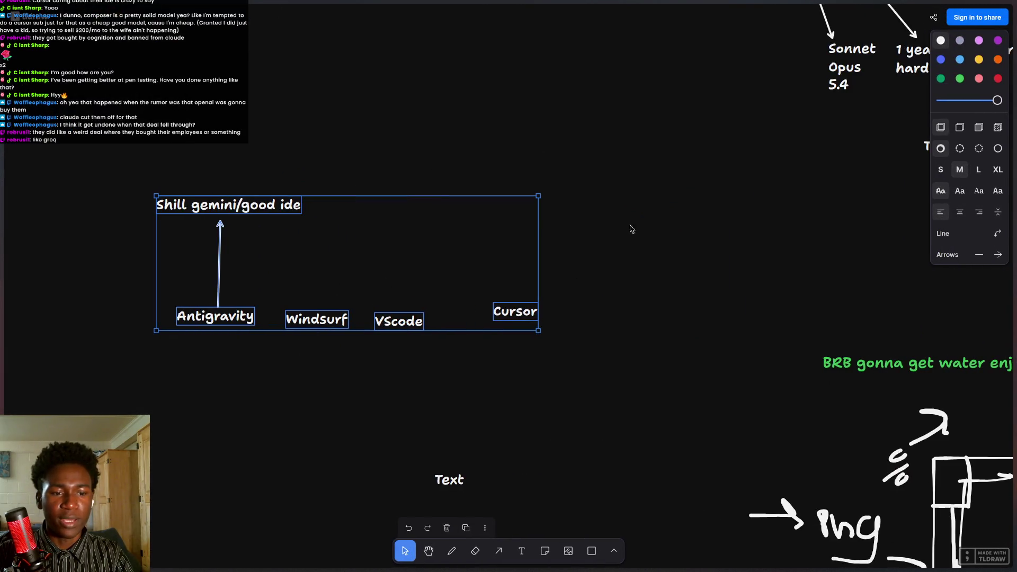
Marquee-select the 'Shill gemini/good ide' note and its arrow and delete them.
scroll(581, 242, "left", 3)
scroll(611, 370, "up", 5)
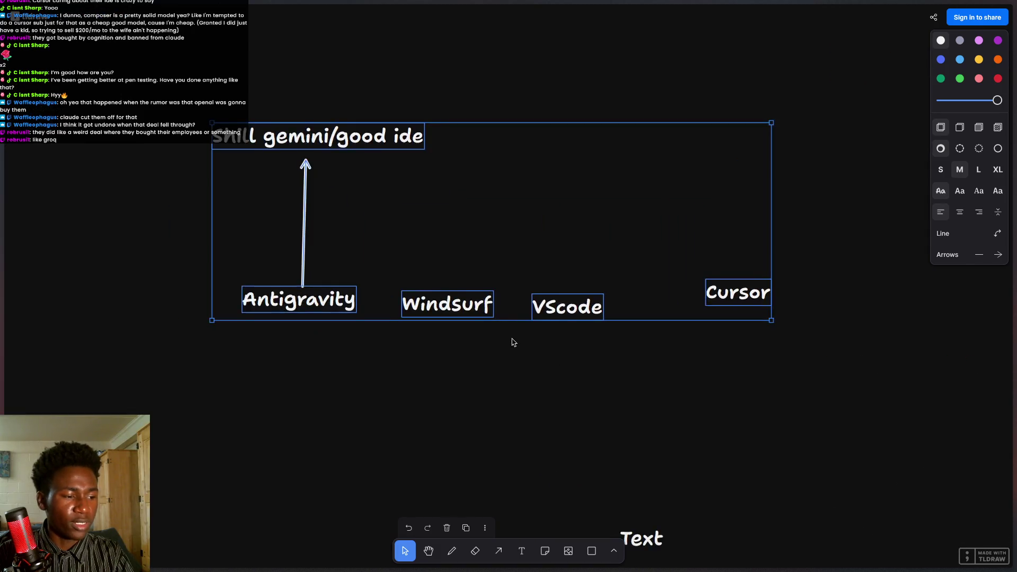
left_click(696, 120)
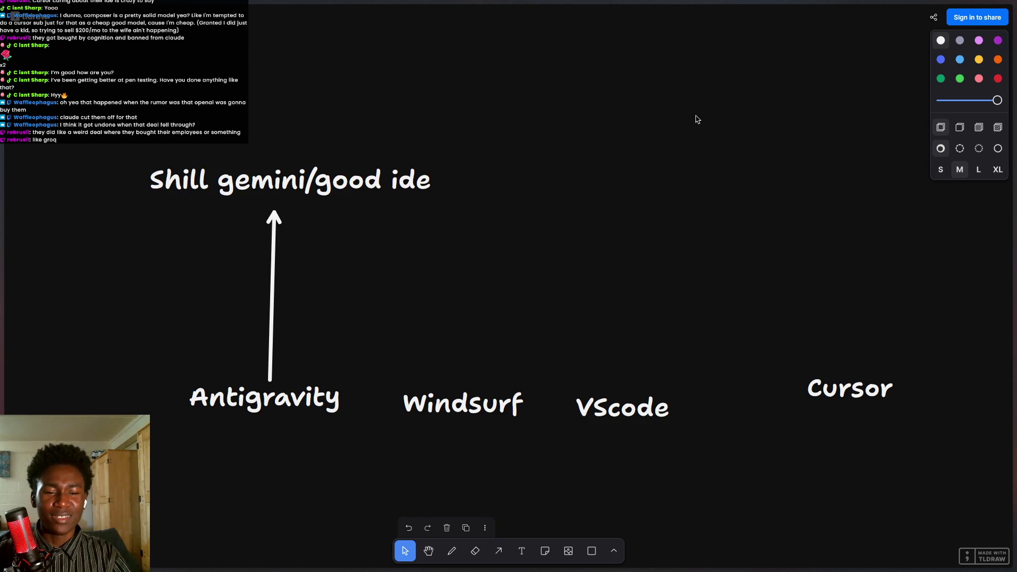
mouse_move(100, 155)
left_mouse_down()
mouse_move(409, 296)
mouse_move(427, 316)
mouse_move(440, 306)
left_mouse_up()
mouse_move(137, 144)
left_mouse_down()
mouse_move(424, 199)
mouse_move(427, 294)
left_mouse_up()
key("Delete")
Bring the four IDE labels back into view and briefly edit the Antigravity label.
scroll(352, 275, "right", 2)
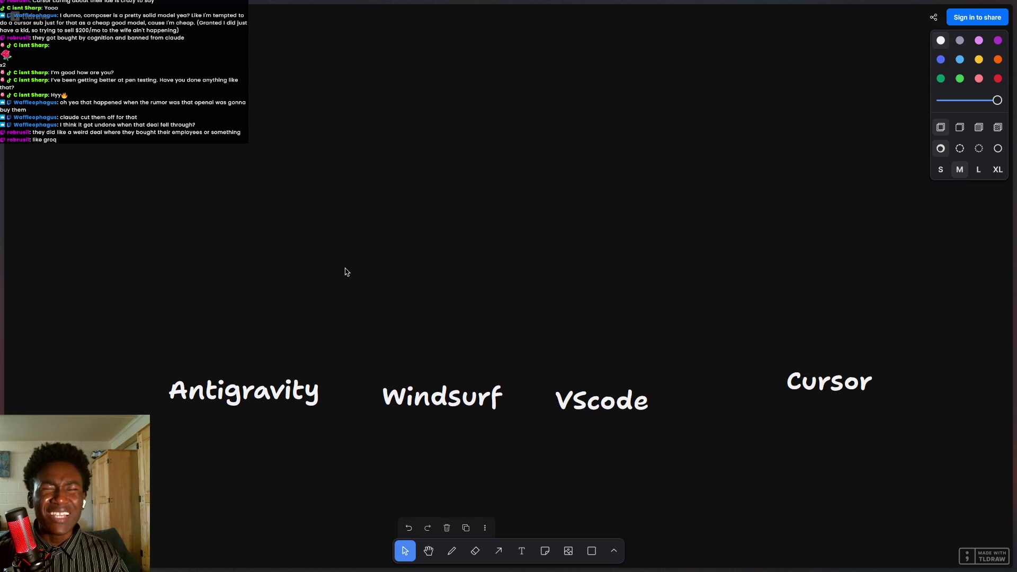
left_click_drag(341, 353, 344, 285)
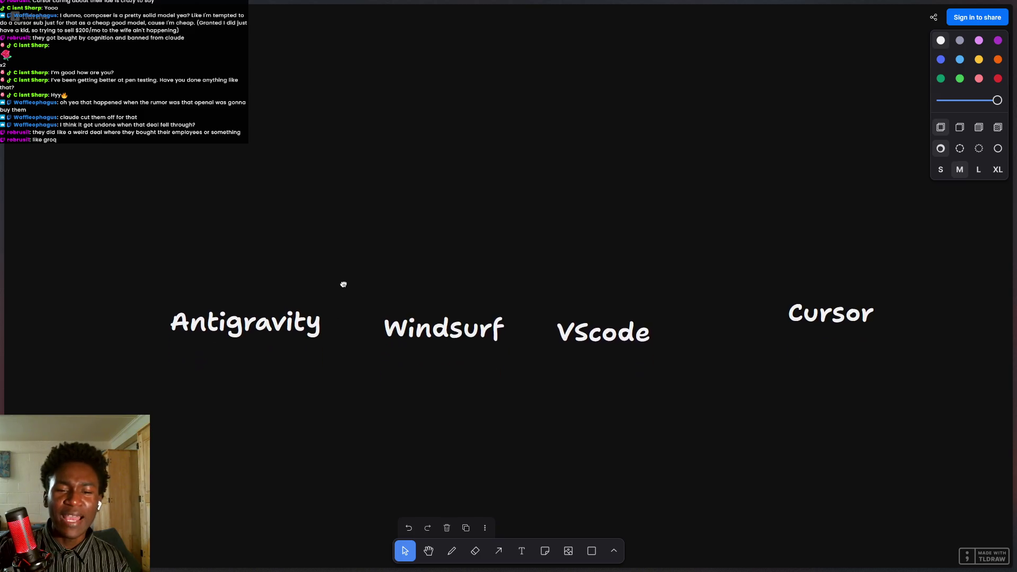
left_click(313, 317)
left_click(291, 338)
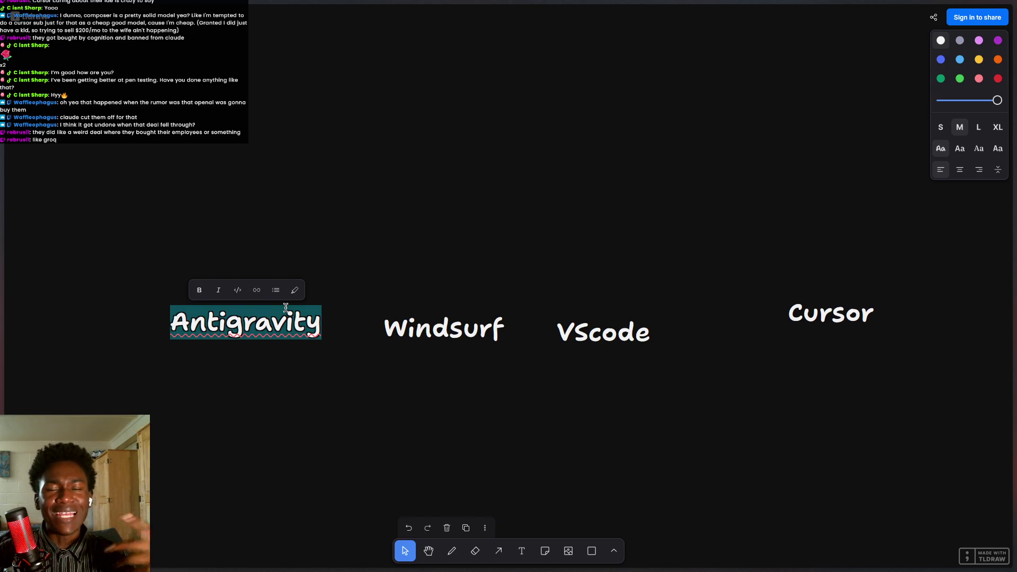
left_click(253, 250)
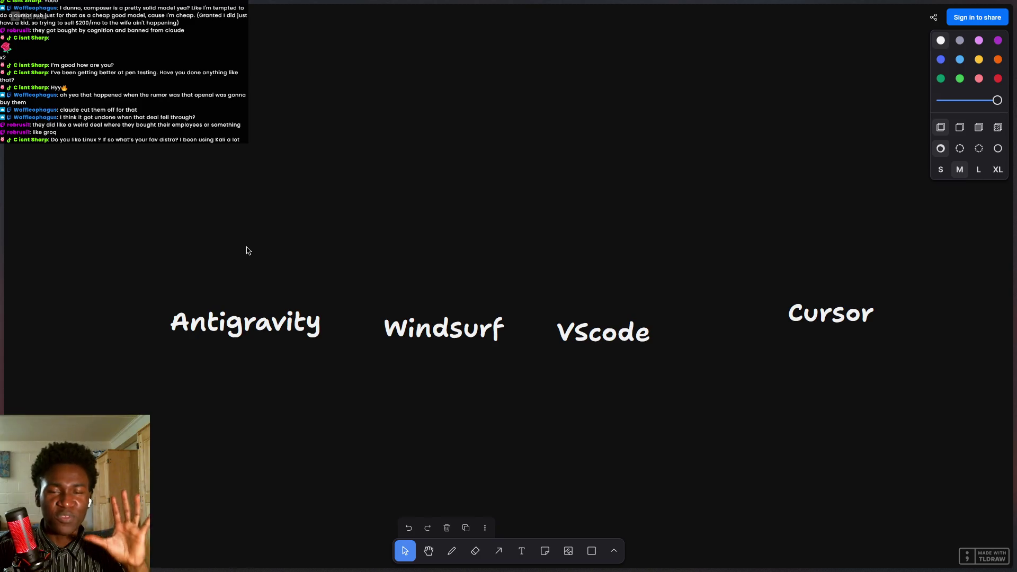
Add a new text label reading 'Zed' above the row.
mouse_move(97, 168)
left_mouse_down()
mouse_move(874, 440)
mouse_move(458, 296)
mouse_move(908, 336)
mouse_move(901, 352)
left_mouse_up()
left_click(522, 552)
left_click(647, 191)
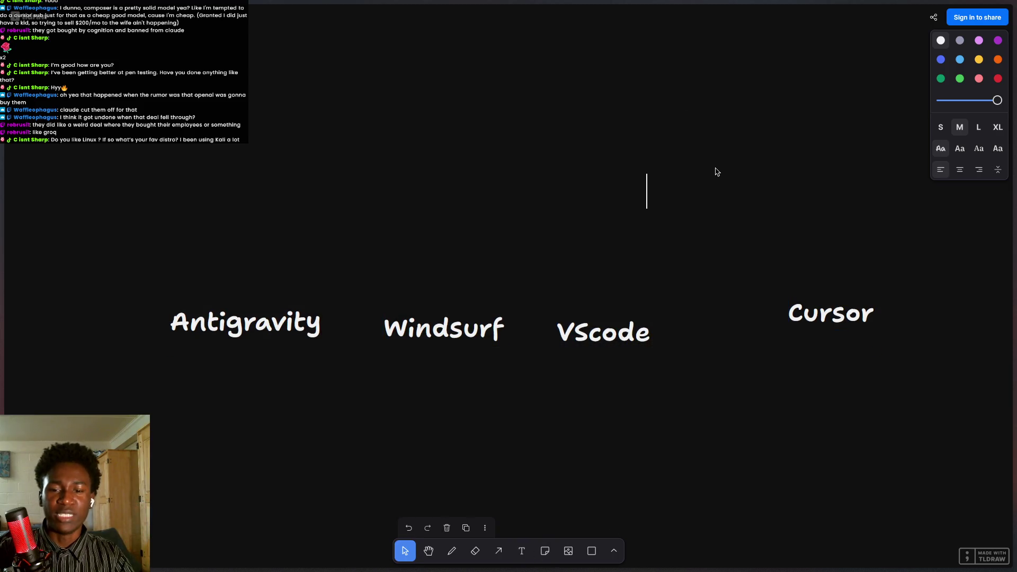
type("Zwe")
key("BackSpace")
key("BackSpace")
type("ed")
key("Escape")
Position Zed next to Cursor, aligning the two labels.
mouse_move(682, 209)
left_mouse_down()
mouse_move(634, 248)
mouse_move(745, 394)
mouse_move(784, 396)
mouse_move(889, 351)
left_mouse_up()
mouse_move(832, 312)
left_mouse_down()
mouse_move(864, 296)
mouse_move(880, 302)
left_mouse_up()
left_click_drag(886, 352, 876, 353)
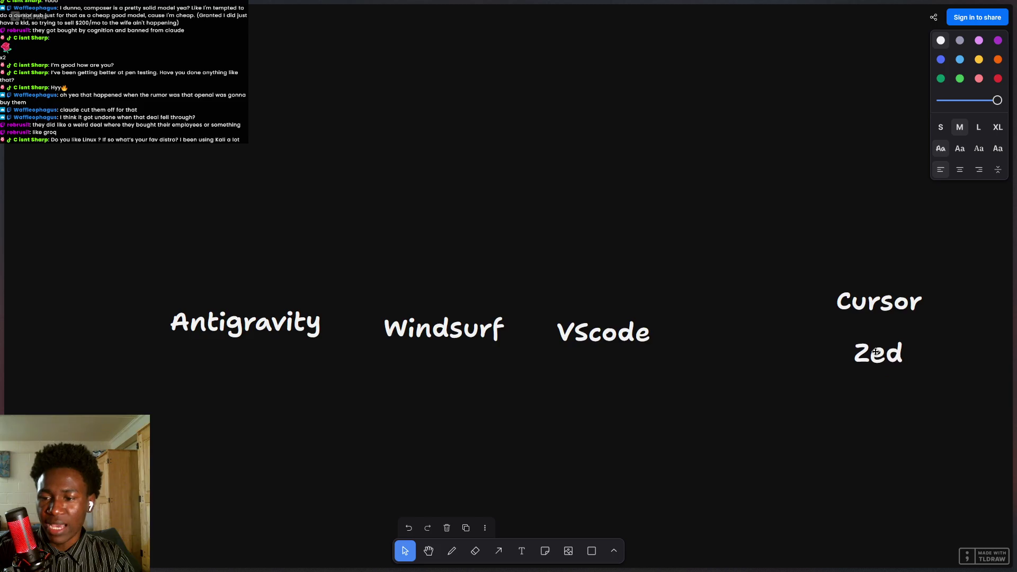
left_click_drag(874, 305, 874, 309)
mouse_move(874, 352)
left_mouse_down()
mouse_move(841, 376)
mouse_move(873, 340)
left_mouse_up()
Delete an accidentally drawn arrow and shift Zed left into place at the row's end.
left_click(499, 551)
left_click_drag(487, 566, 615, 441)
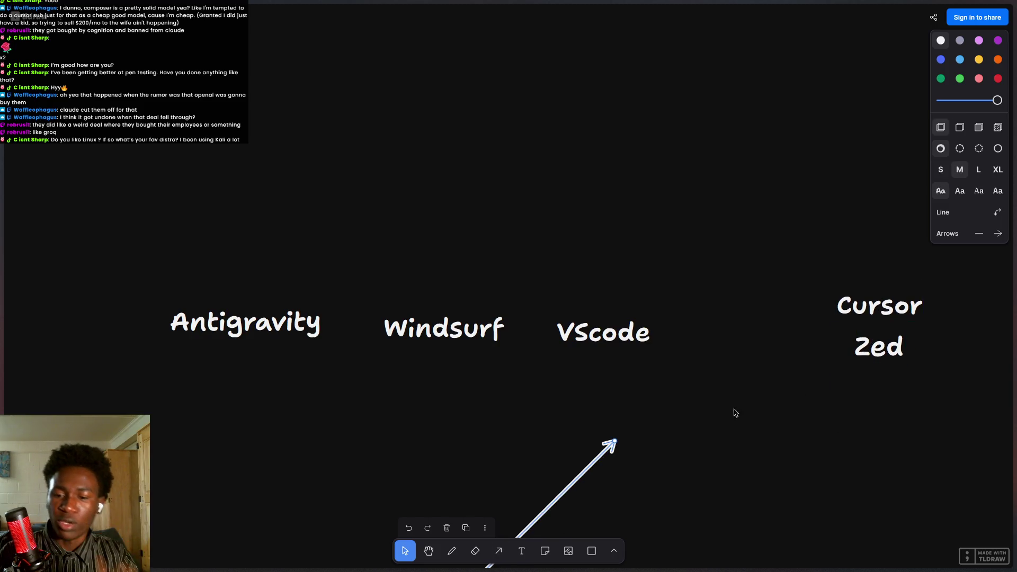
key("Delete")
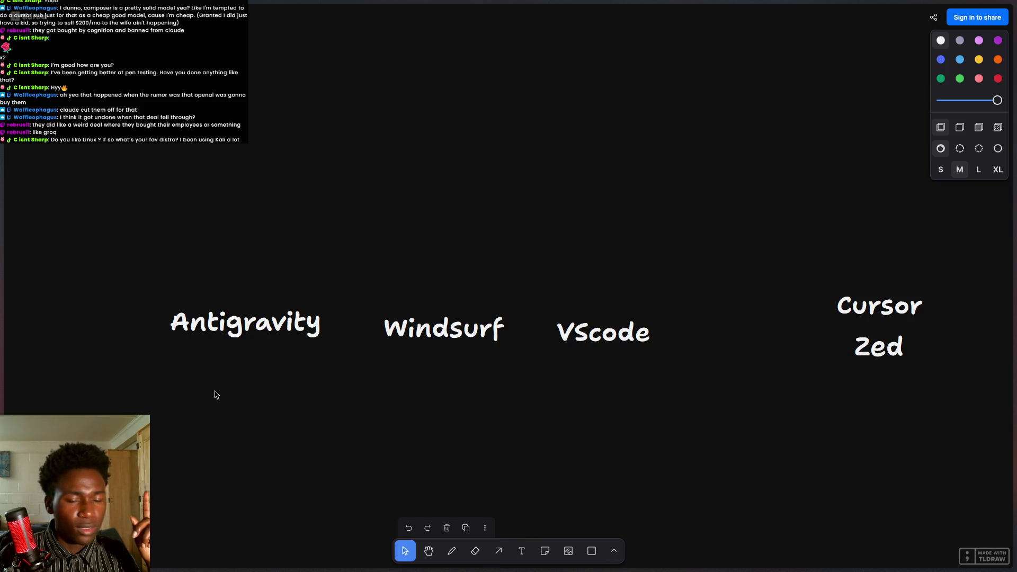
mouse_move(880, 305)
left_mouse_down()
mouse_move(879, 315)
mouse_move(733, 339)
mouse_move(869, 353)
mouse_move(739, 337)
mouse_move(734, 352)
left_mouse_up()
scroll(695, 479, "left", 1)
scroll(695, 478, "up", 1)
left_click_drag(899, 390, 880, 401)
scroll(761, 482, "down", 2)
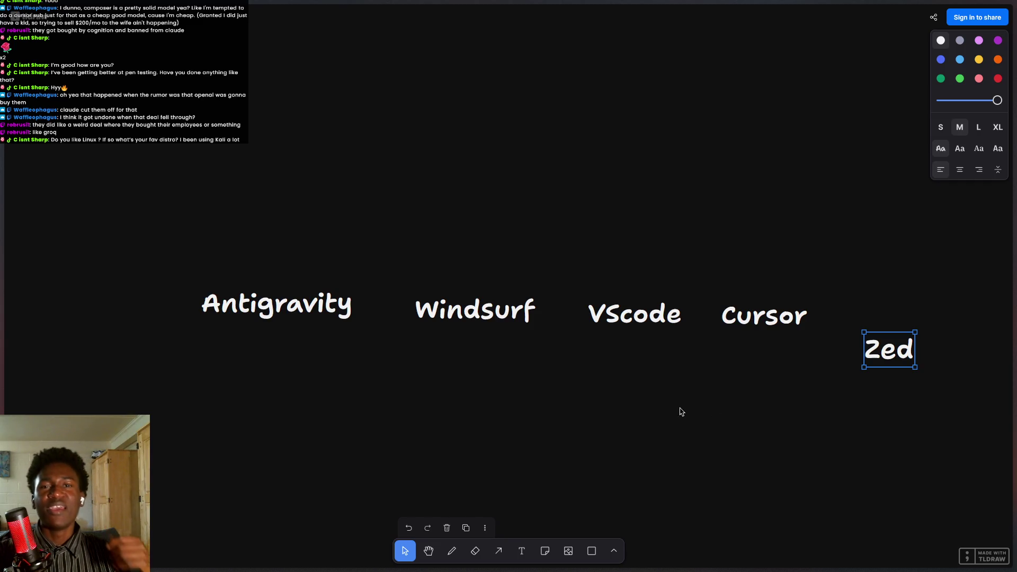
Move the Zed label up and right to line up with the other four labels.
left_click_drag(663, 392, 656, 350)
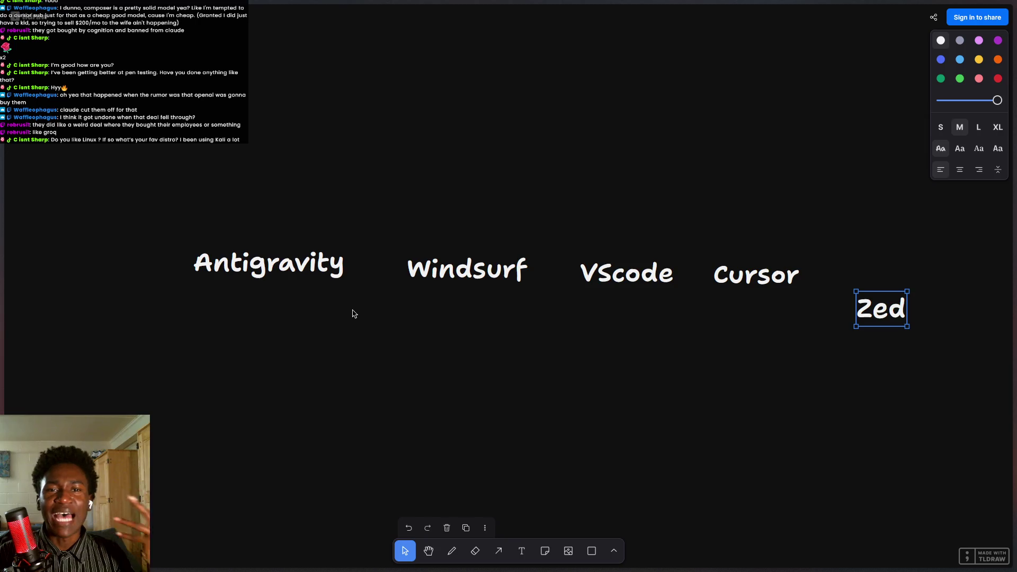
mouse_move(159, 193)
left_mouse_down()
mouse_move(761, 356)
mouse_move(766, 307)
mouse_move(765, 320)
left_mouse_up()
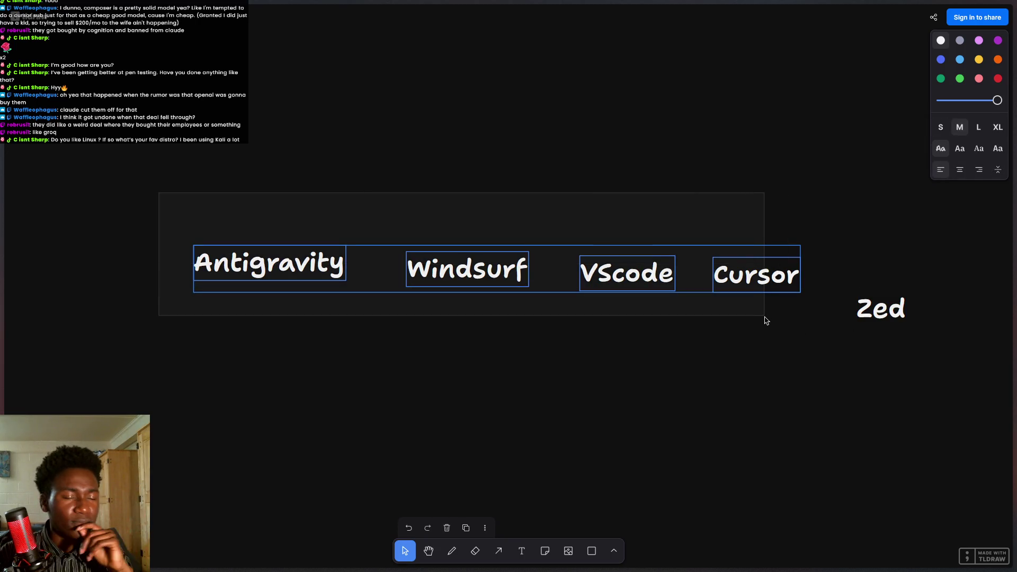
left_click(570, 331)
left_click_drag(682, 313, 657, 323)
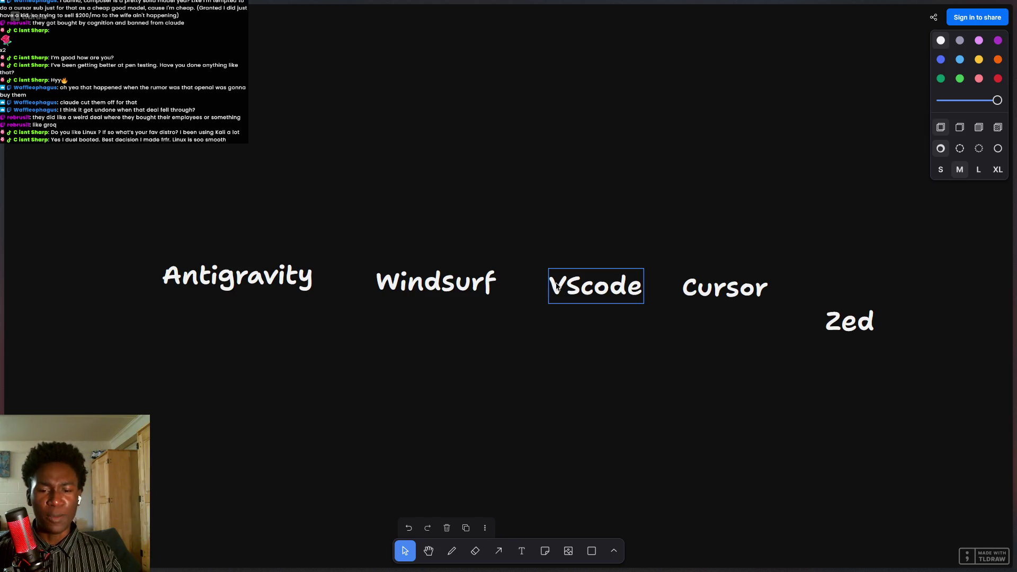
mouse_move(109, 214)
left_mouse_down()
mouse_move(523, 359)
mouse_move(797, 371)
left_mouse_up()
left_click(839, 327)
left_click_drag(839, 327, 880, 319)
mouse_move(722, 437)
left_mouse_down()
mouse_move(747, 381)
mouse_move(715, 468)
left_mouse_up()
Draw an arrow above Antigravity and shorten it to point straight up.
left_click(297, 310)
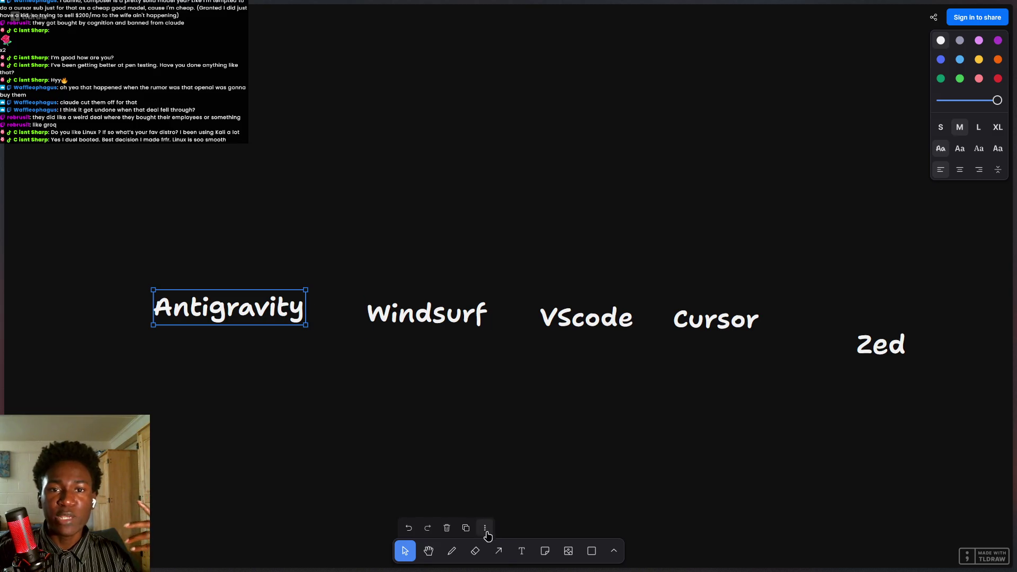
mouse_move(499, 551)
left_mouse_down()
mouse_move(620, 415)
mouse_move(466, 307)
mouse_move(518, 82)
mouse_move(455, 89)
mouse_move(373, 219)
mouse_move(278, 148)
mouse_move(272, 166)
left_mouse_up()
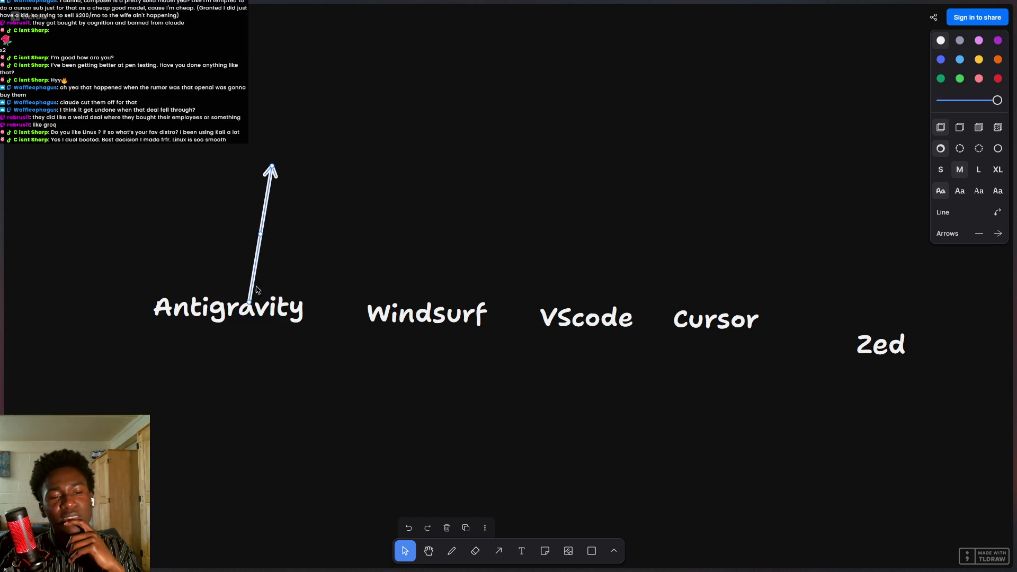
left_click_drag(253, 276, 239, 266)
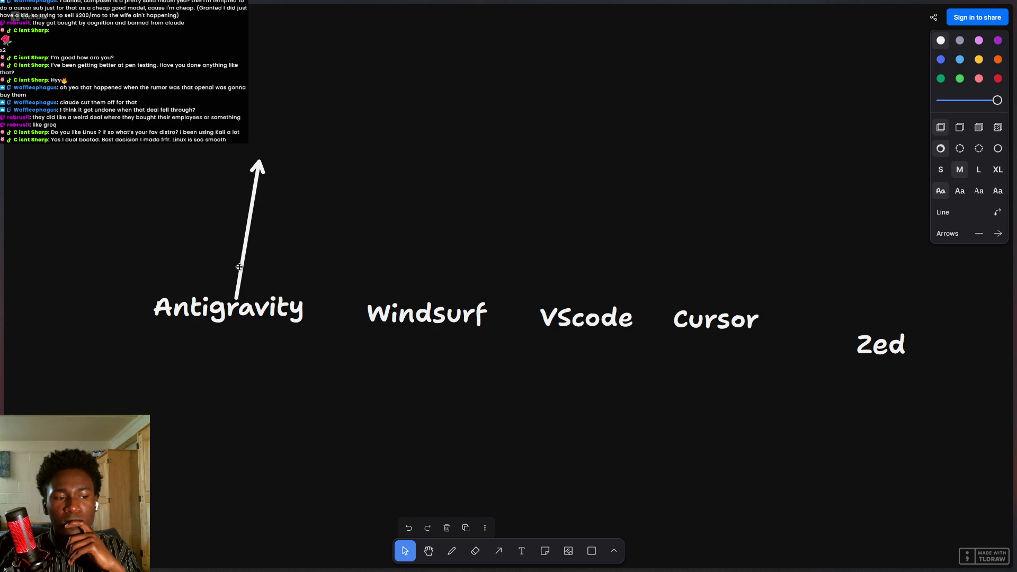
mouse_move(257, 162)
left_mouse_down()
mouse_move(227, 220)
mouse_move(250, 259)
mouse_move(264, 237)
mouse_move(245, 210)
mouse_move(236, 232)
mouse_move(256, 227)
mouse_move(245, 220)
mouse_move(236, 233)
left_mouse_up()
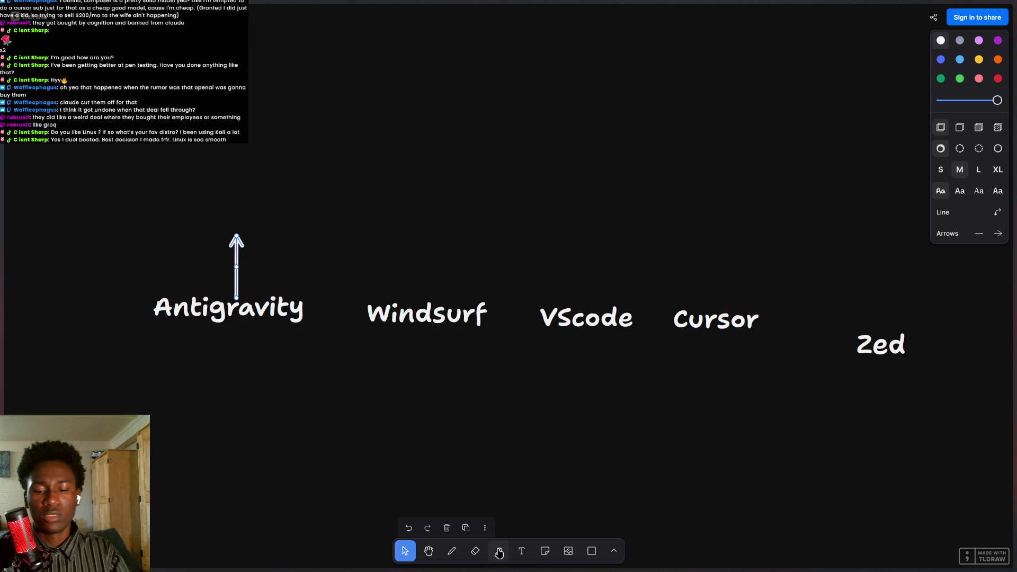
Search Google for 'cursor harness performing better with models' and open Cursor's Codex article.
left_click(501, 407)
key("ctrl+t")
type("cur")
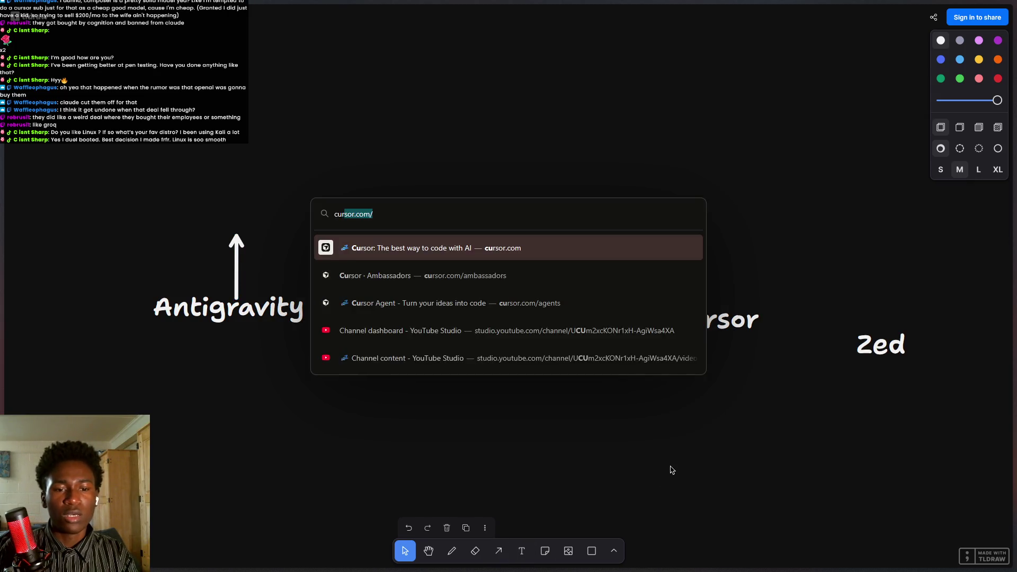
type("sor harnes")
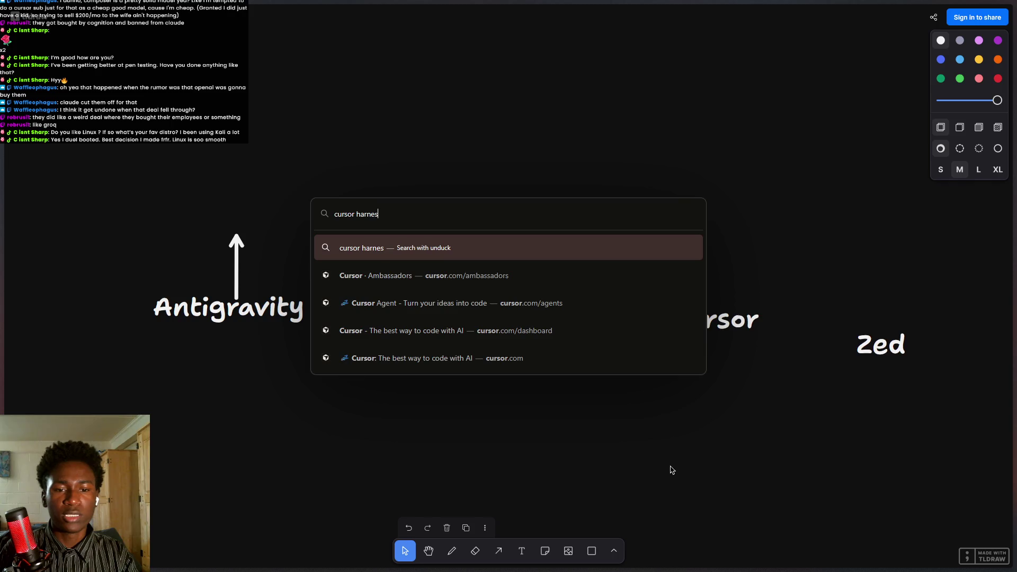
type("s performa")
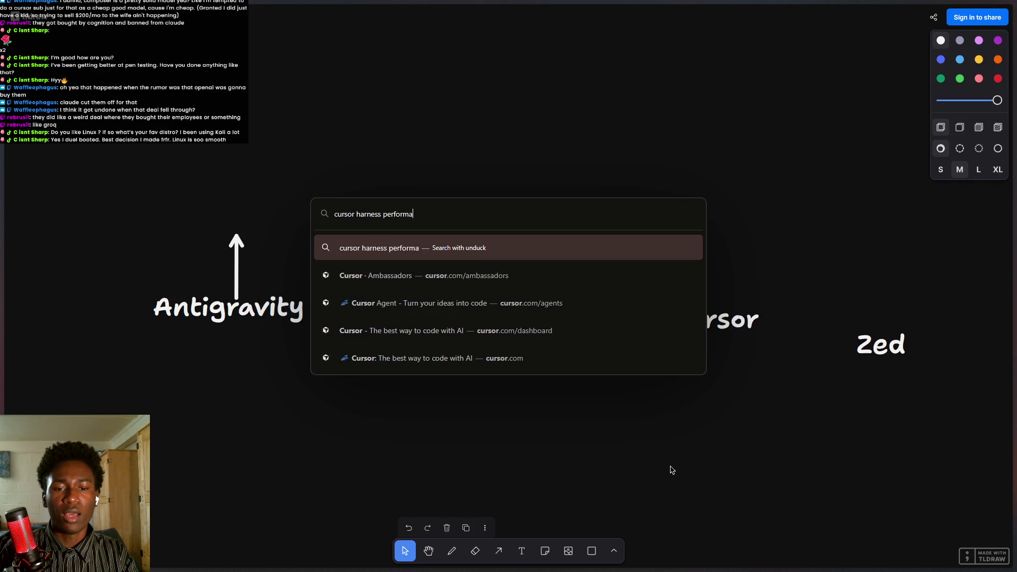
key("BackSpace")
type("ing better ")
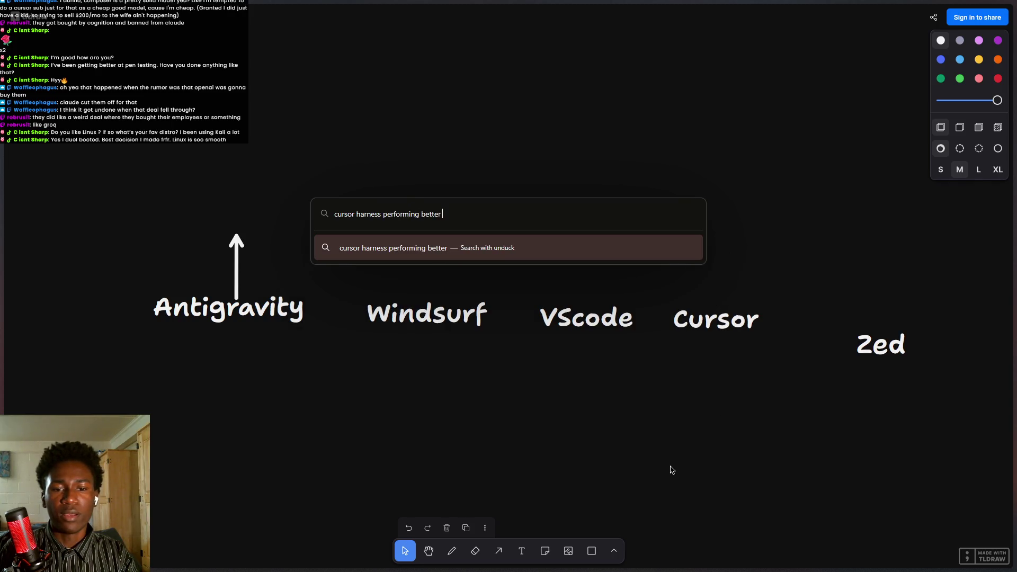
type("with models")
key("Return")
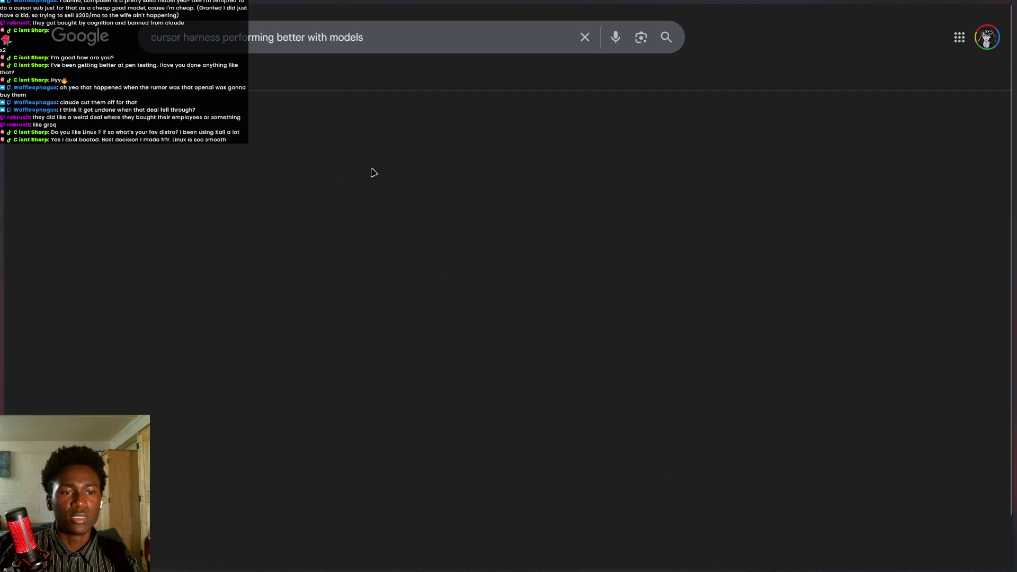
left_click(799, 345)
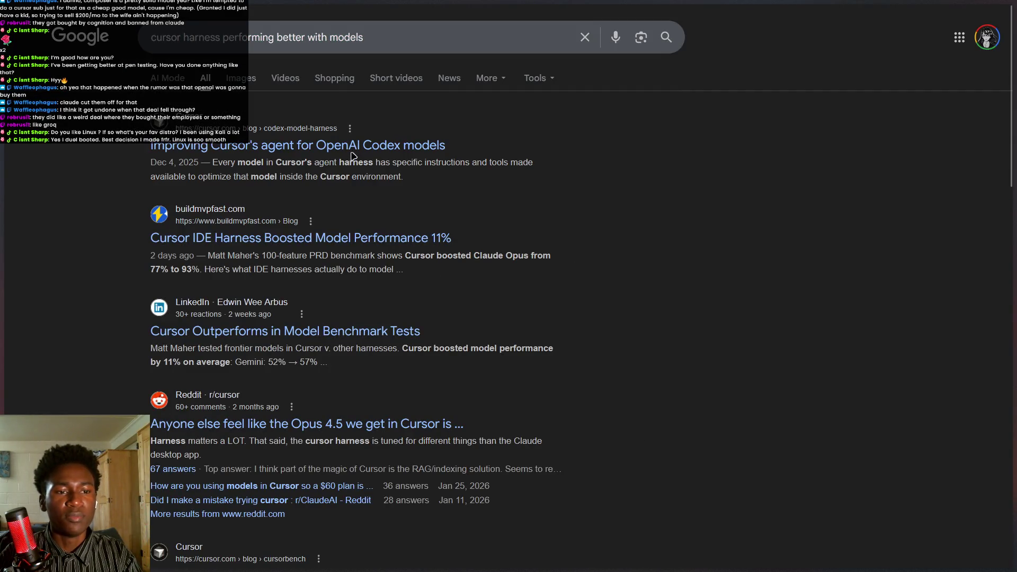
left_click(354, 155)
Skim the Cursor article, return to the results, and load the X home feed.
scroll(497, 327, "down", 20)
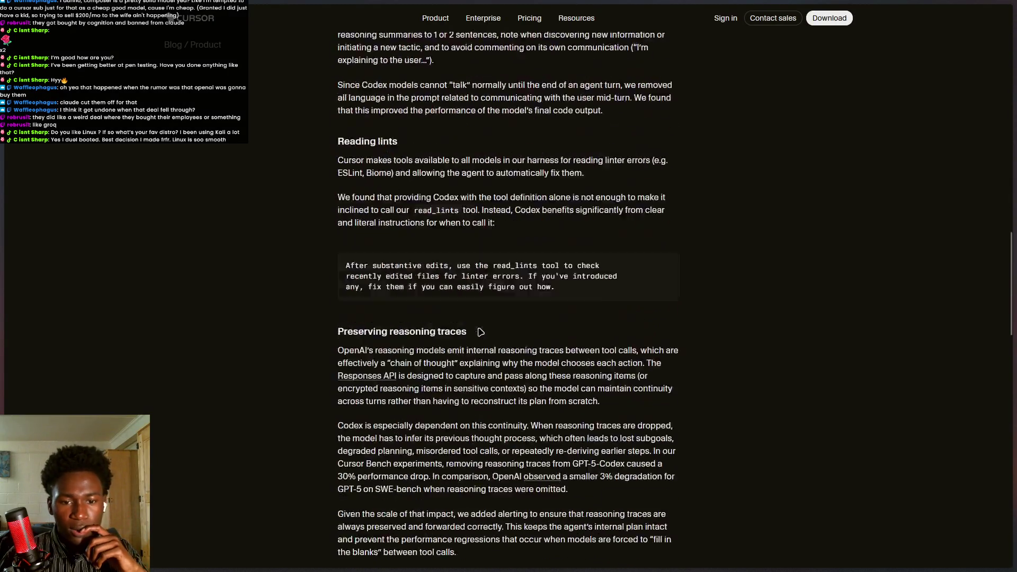
scroll(480, 338, "up", 15)
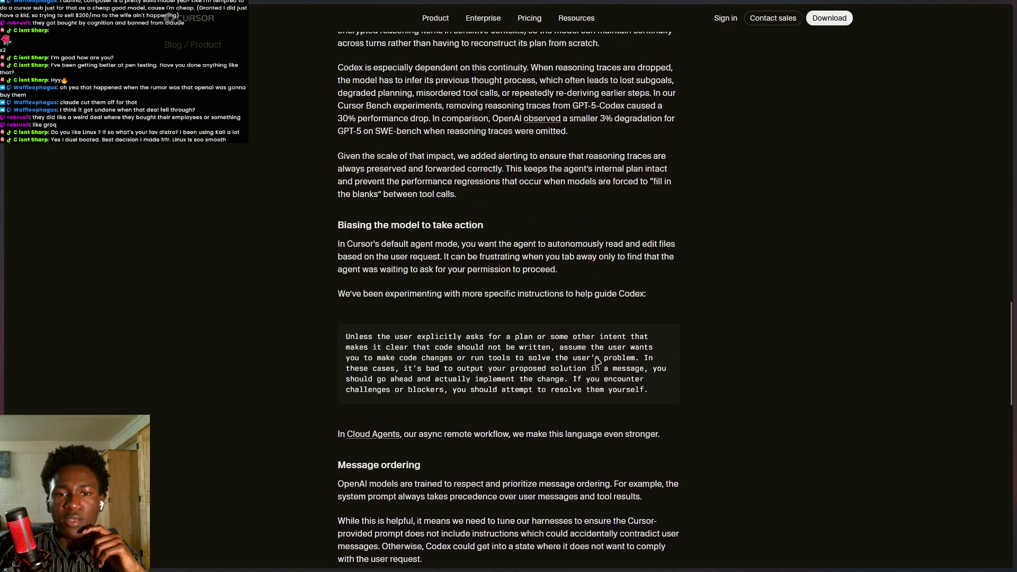
scroll(595, 361, "up", 10)
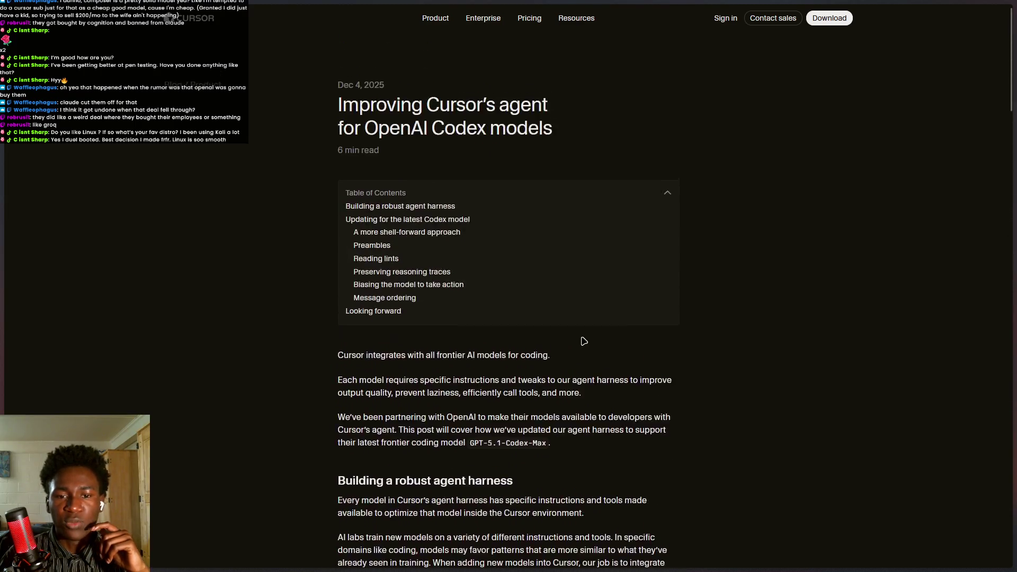
key("alt+Left")
key("ctrl+t")
type("x")
key("Return")
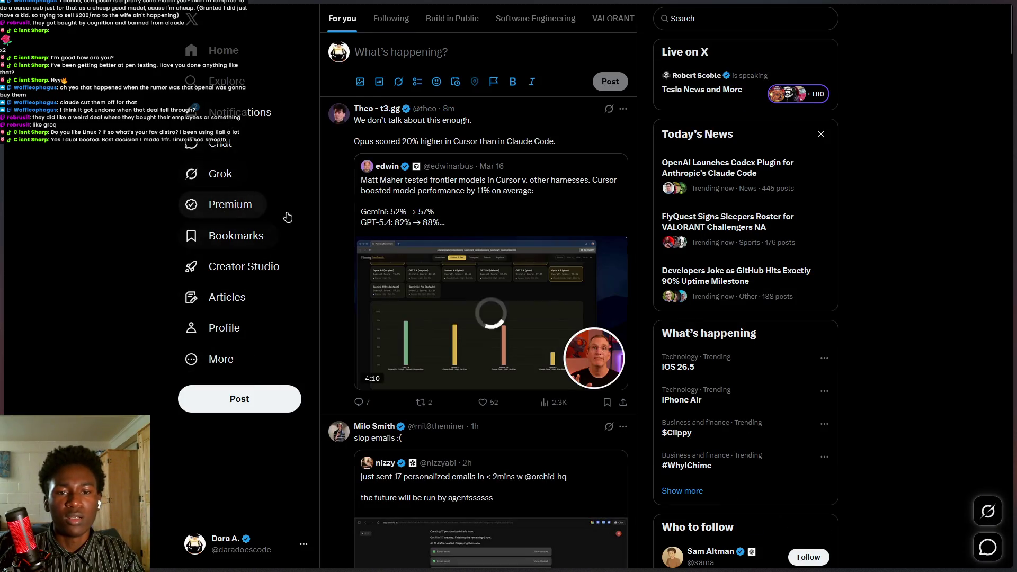
Like the Opus-in-Cursor post, open the quoted benchmark post and copy its link.
left_click(483, 403)
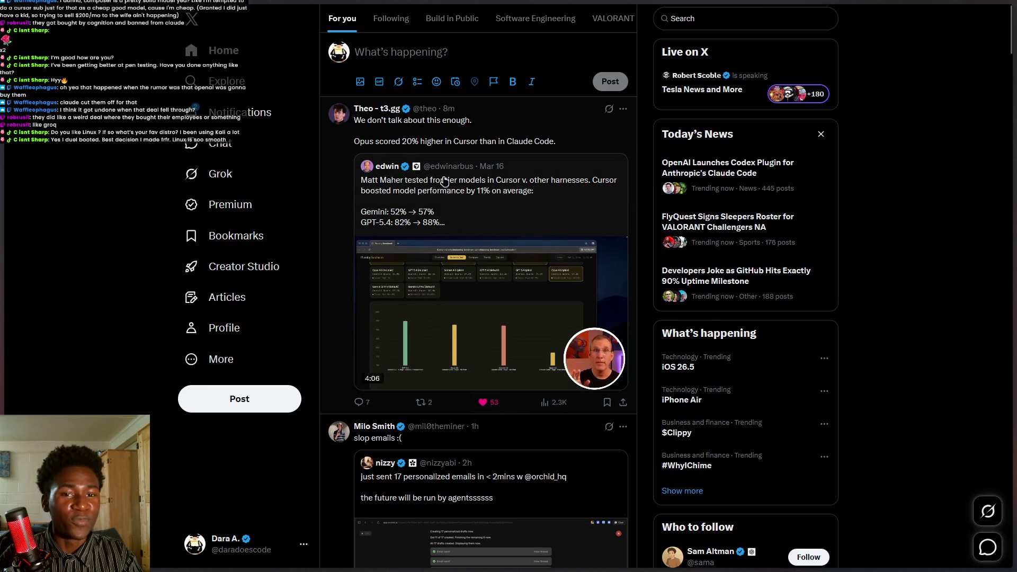
left_click(486, 186)
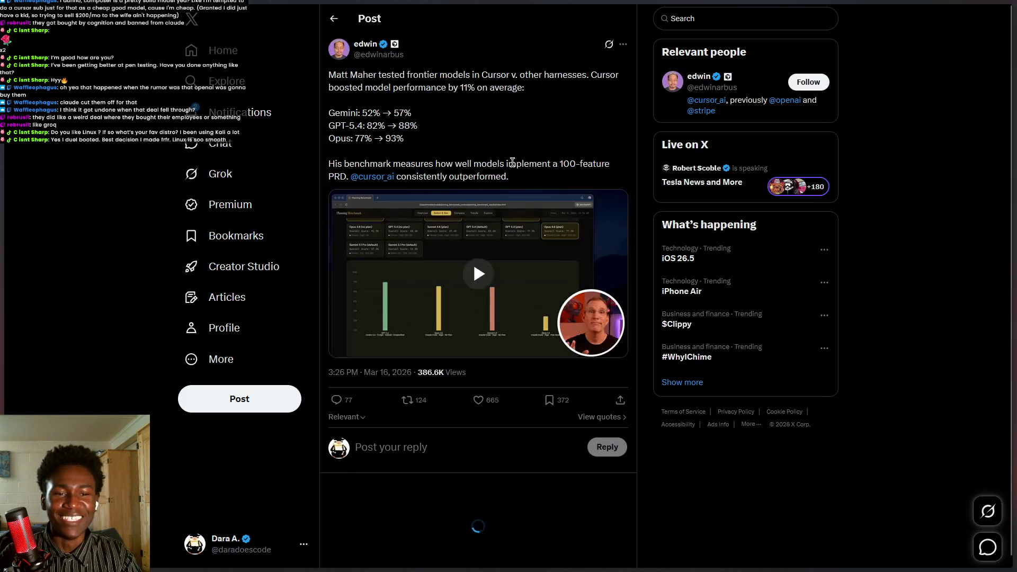
mouse_move(424, 164)
left_mouse_down()
mouse_move(463, 166)
mouse_move(462, 176)
left_mouse_up()
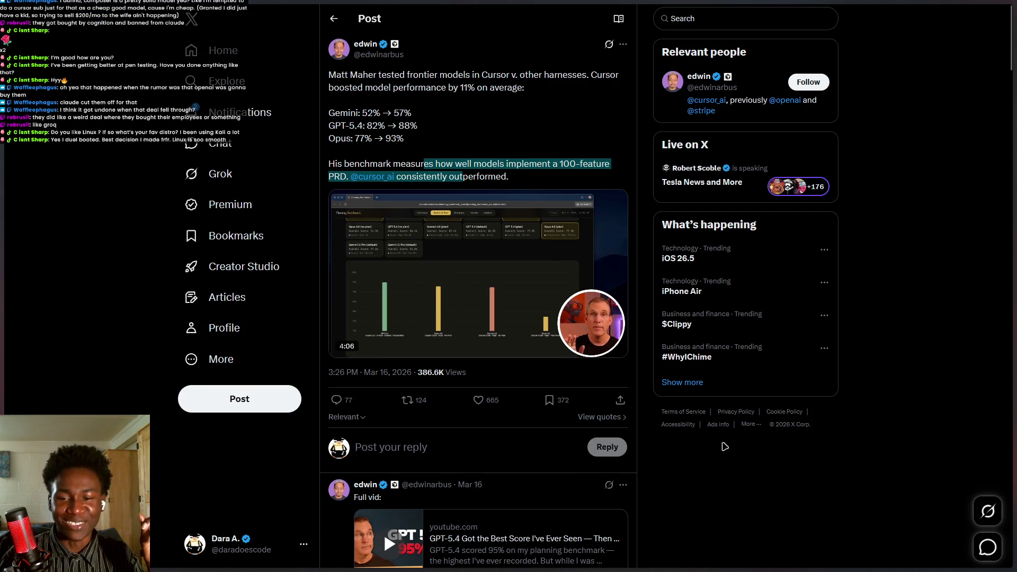
left_click(620, 400)
left_click(556, 401)
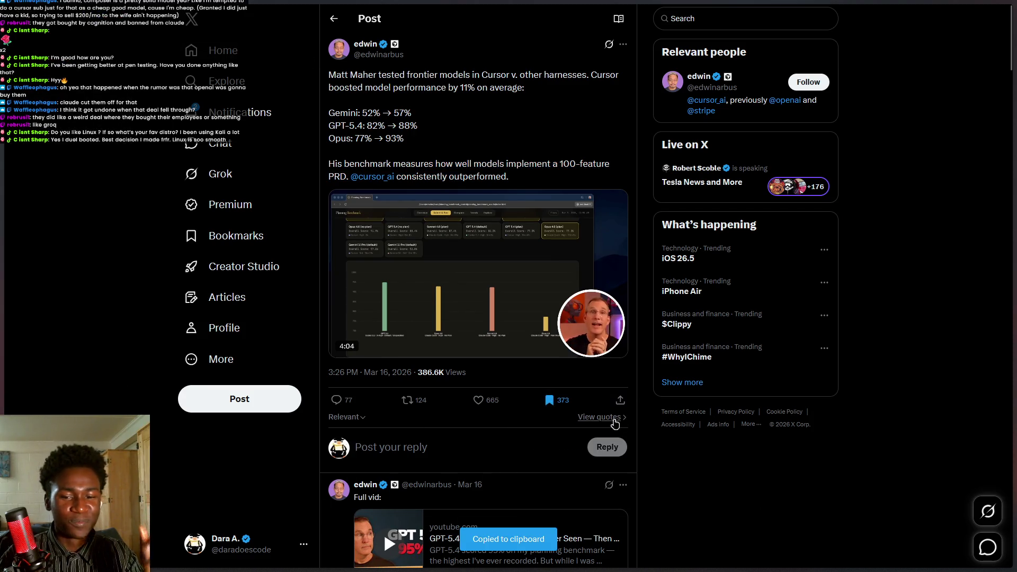
Paste the copied post link into a new tab, then go to the Google results tab.
key("ctrl+t")
key("ctrl+v")
key("Escape")
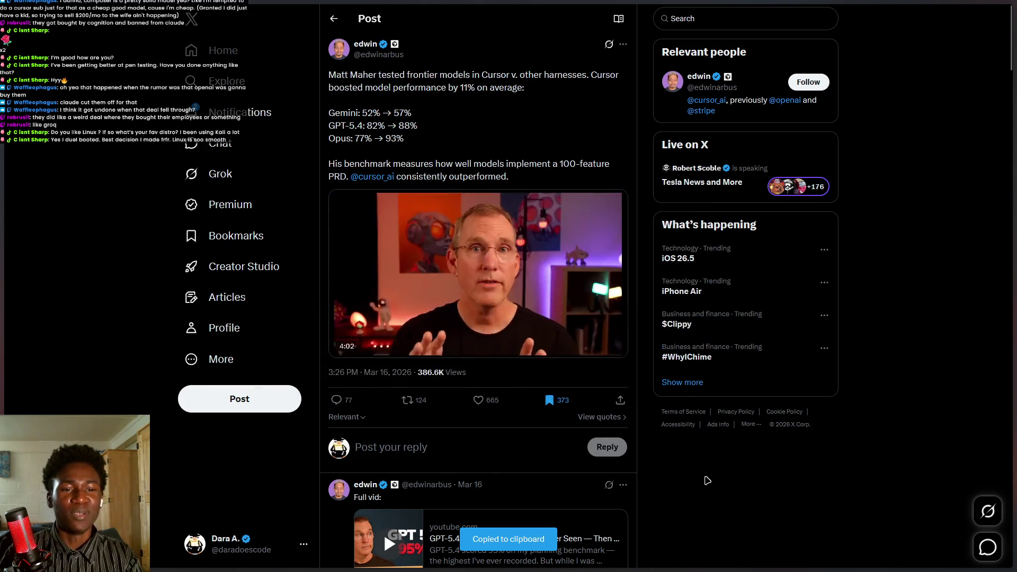
mouse_move(3, 275)
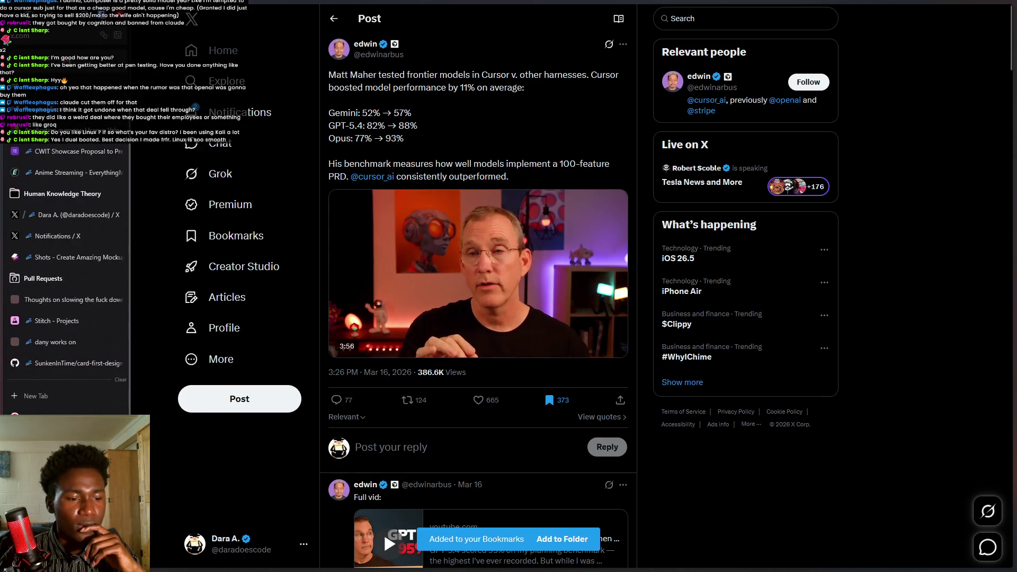
left_click(55, 415)
Cycle through the open tabs back to the tldraw board and adjust the view.
key("ctrl+Tab")
key("ctrl+Tab")
key("ctrl+Tab")
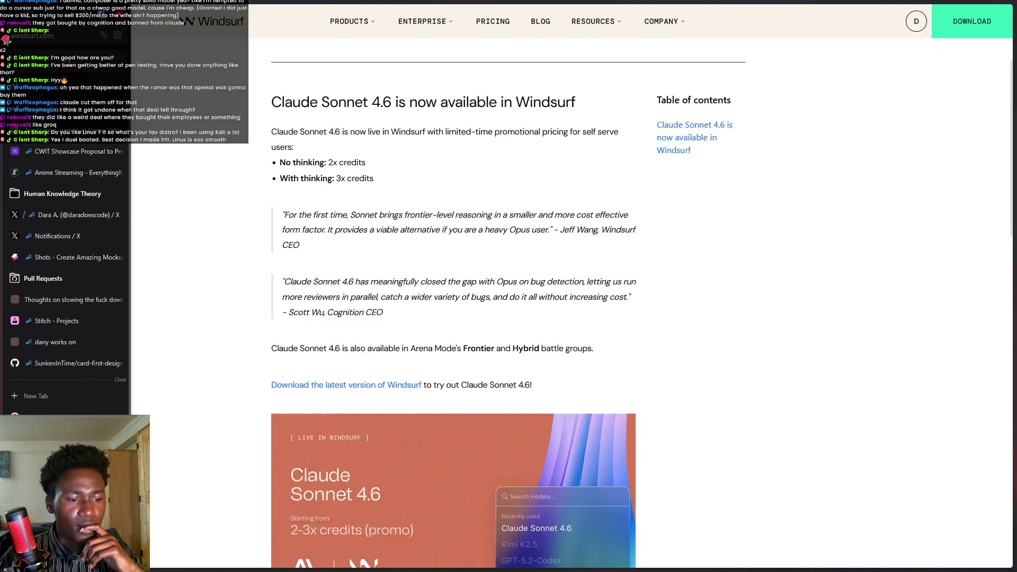
key("ctrl+Tab")
key("ctrl+Tab")
key("ctrl+Tab")
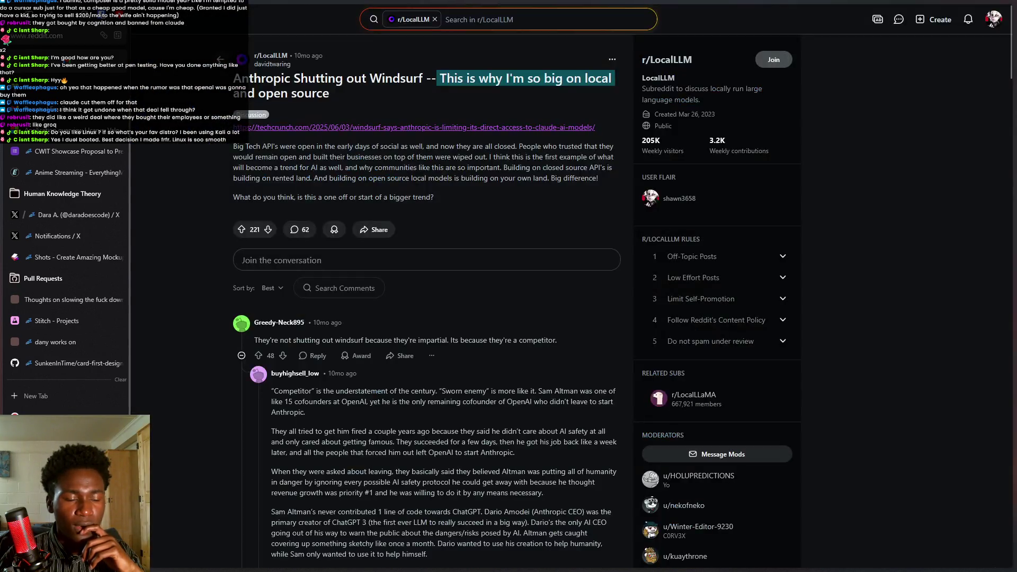
key("ctrl+Tab")
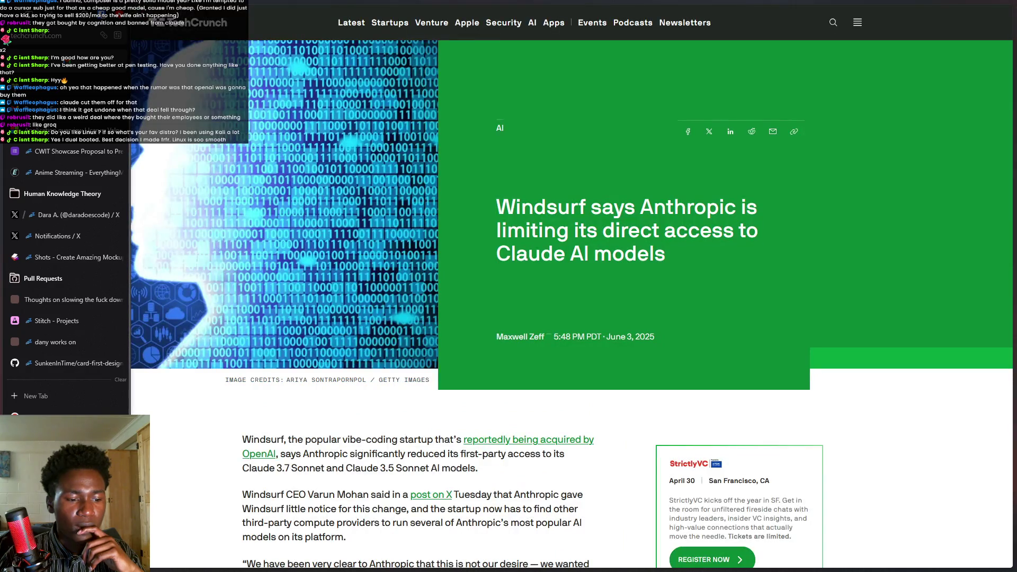
key("ctrl+Tab")
left_click_drag(320, 395, 310, 345)
scroll(310, 345, "down", 2)
scroll(295, 406, "up", 1)
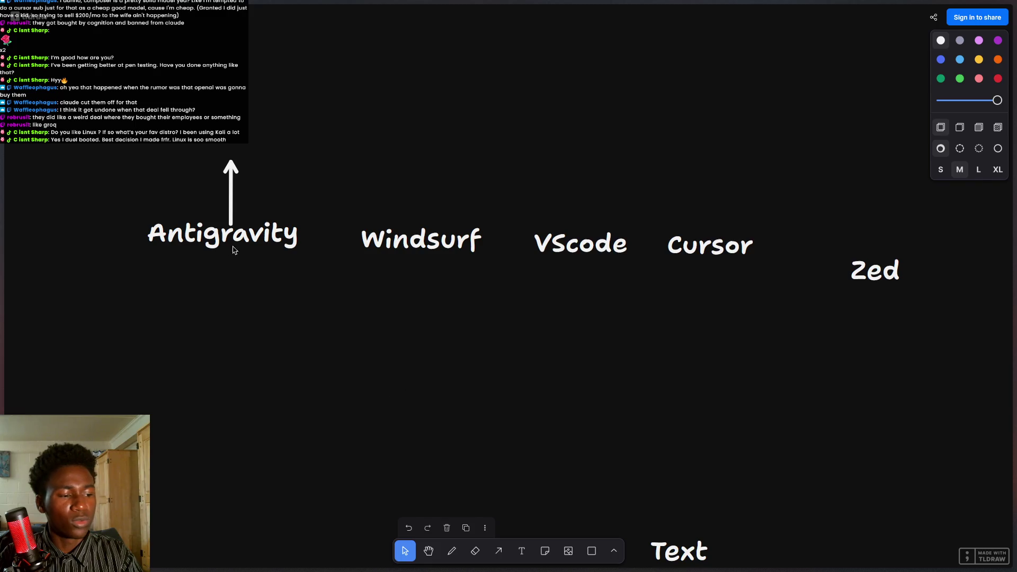
Move all five editor names and the arrow together up and to the left.
mouse_move(432, 380)
left_mouse_down()
mouse_move(448, 388)
mouse_move(447, 452)
mouse_move(452, 387)
left_mouse_up()
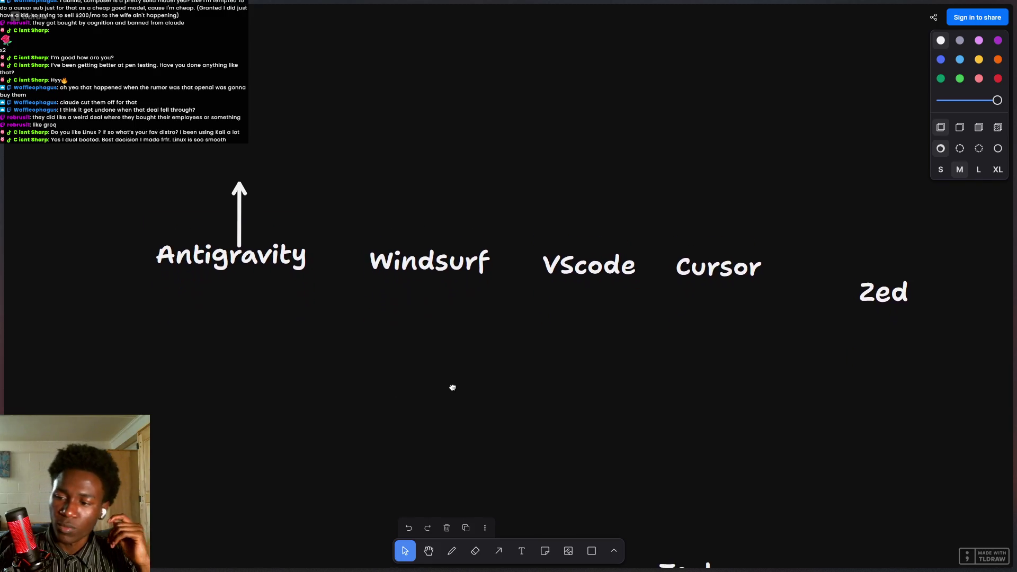
scroll(453, 391, "up", 1)
mouse_move(123, 172)
left_mouse_down()
mouse_move(857, 413)
mouse_move(901, 393)
left_mouse_up()
left_click_drag(591, 312, 570, 259)
scroll(504, 436, "up", 3)
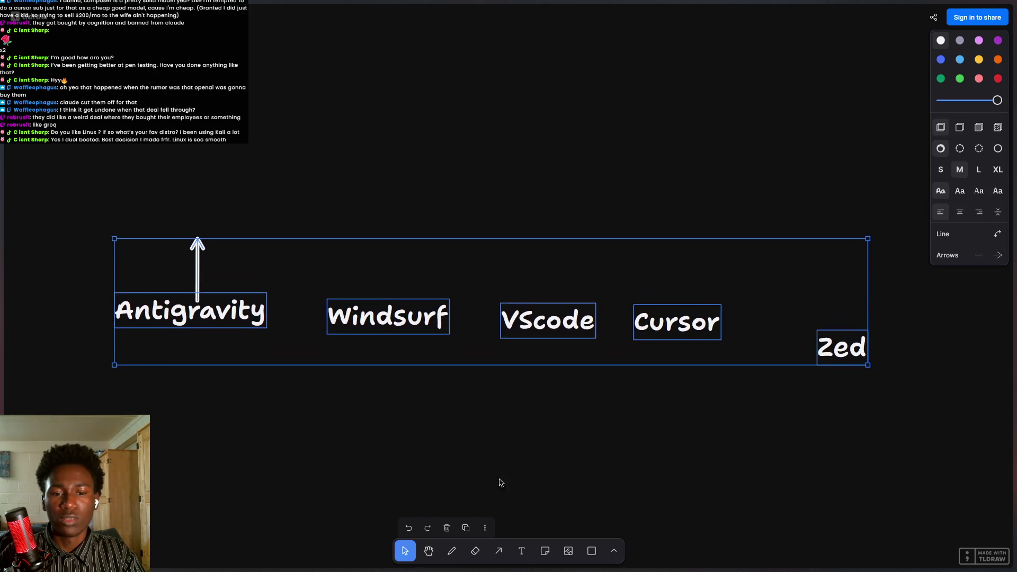
scroll(500, 481, "left", 1)
left_click(440, 427)
left_click_drag(440, 427, 475, 450)
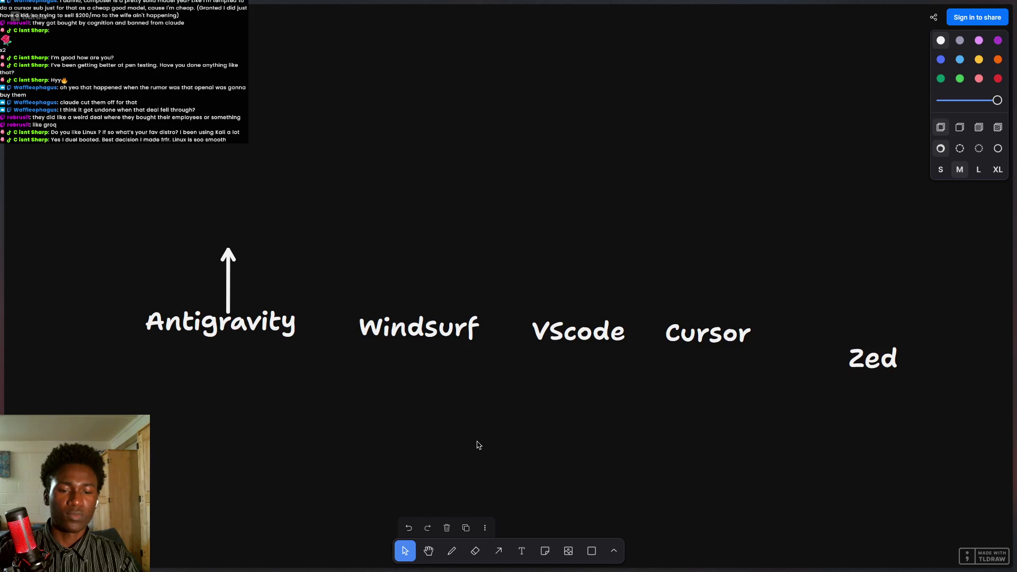
Align VScode and Cursor side by side, raise Zed into the row, and nudge Antigravity right.
left_click(589, 331)
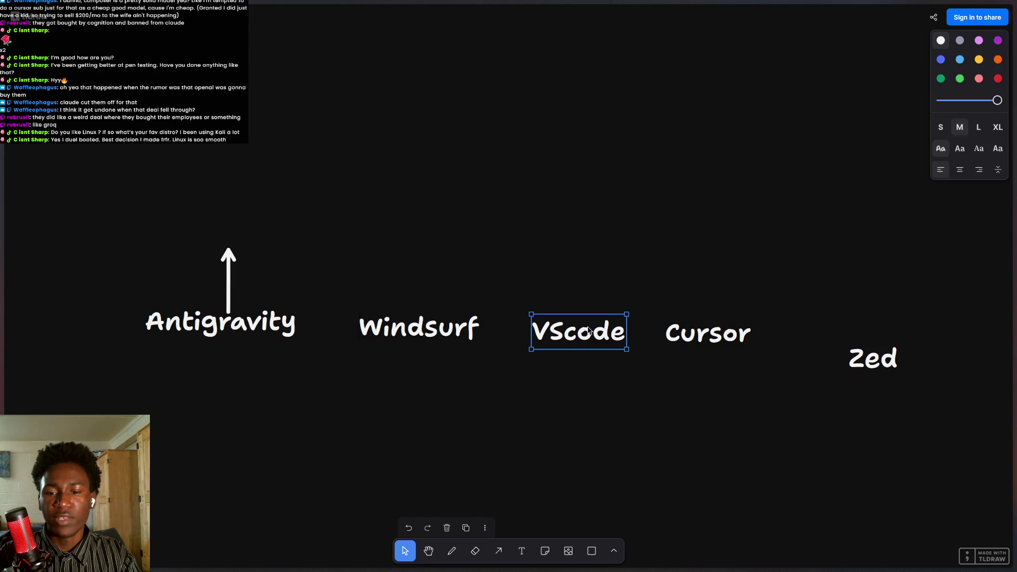
left_click_drag(565, 323, 554, 320)
left_click_drag(694, 345, 689, 339)
left_click_drag(569, 332, 578, 329)
mouse_move(703, 329)
left_mouse_down()
mouse_move(670, 329)
mouse_move(701, 328)
left_mouse_up()
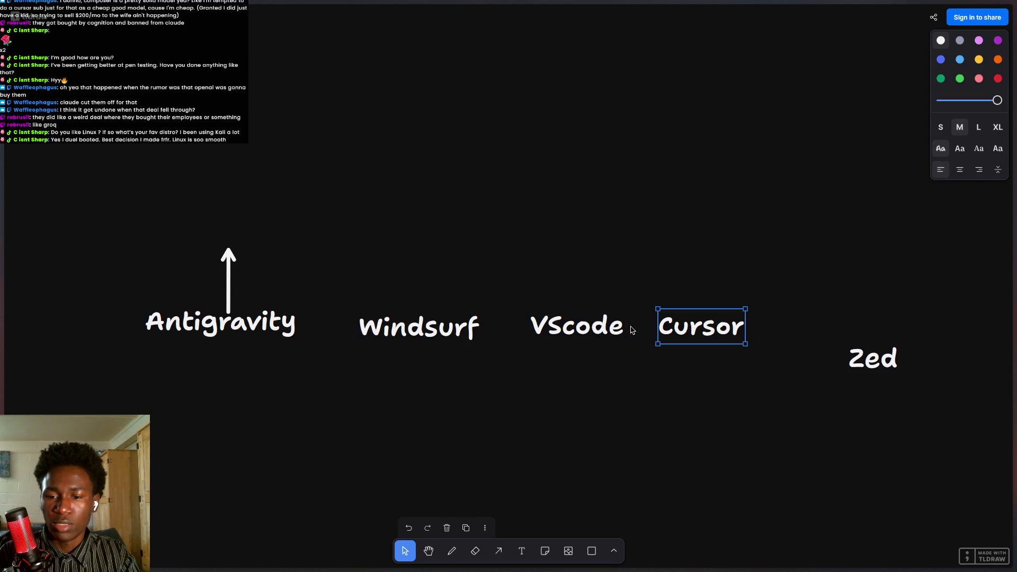
left_click_drag(901, 359, 904, 333)
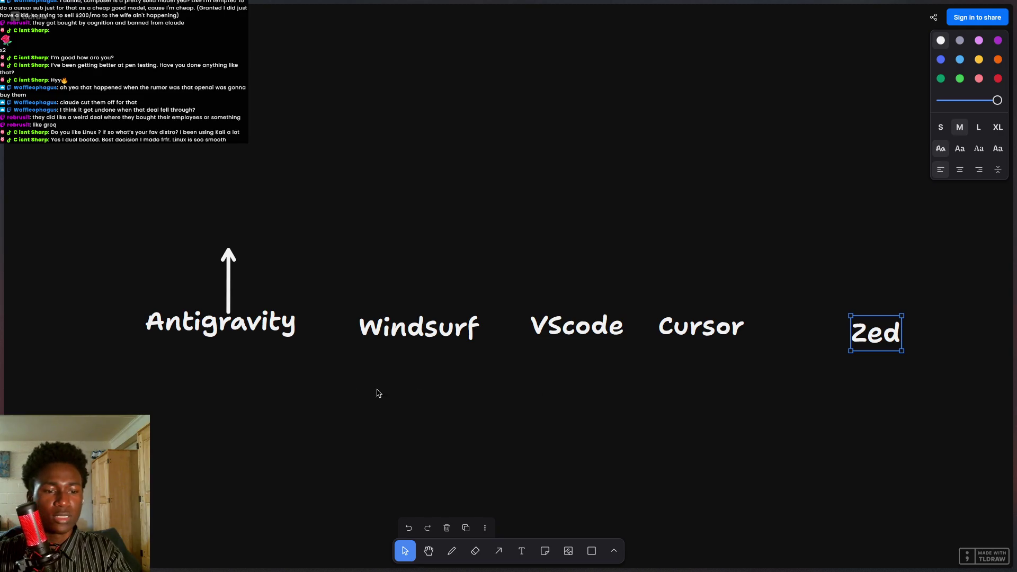
left_click_drag(268, 329, 280, 328)
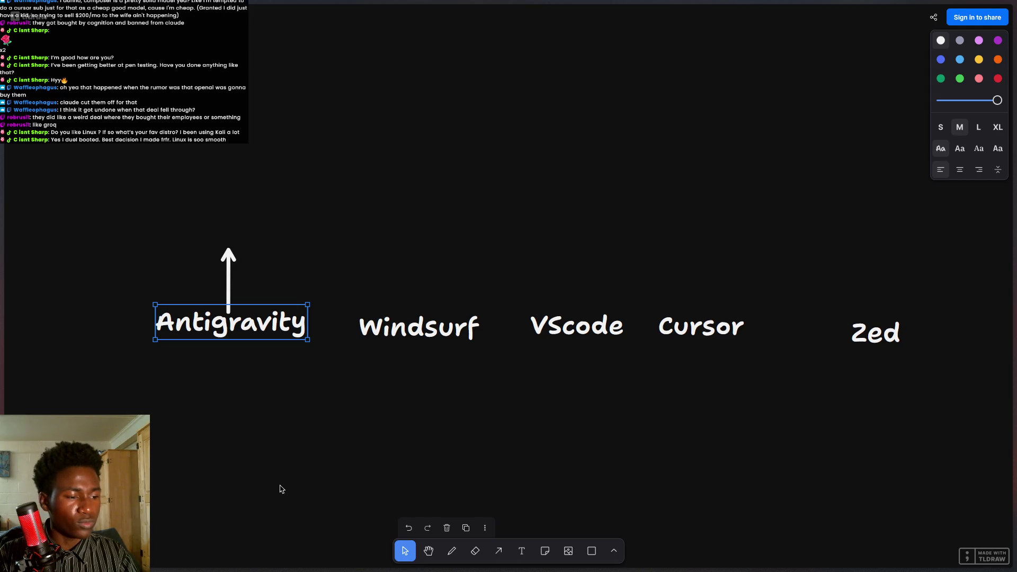
Recentre the board, shift VScode slightly right and up, then start a browser search 'hwen di'.
mouse_move(355, 451)
left_mouse_down()
mouse_move(350, 375)
mouse_move(342, 392)
left_mouse_up()
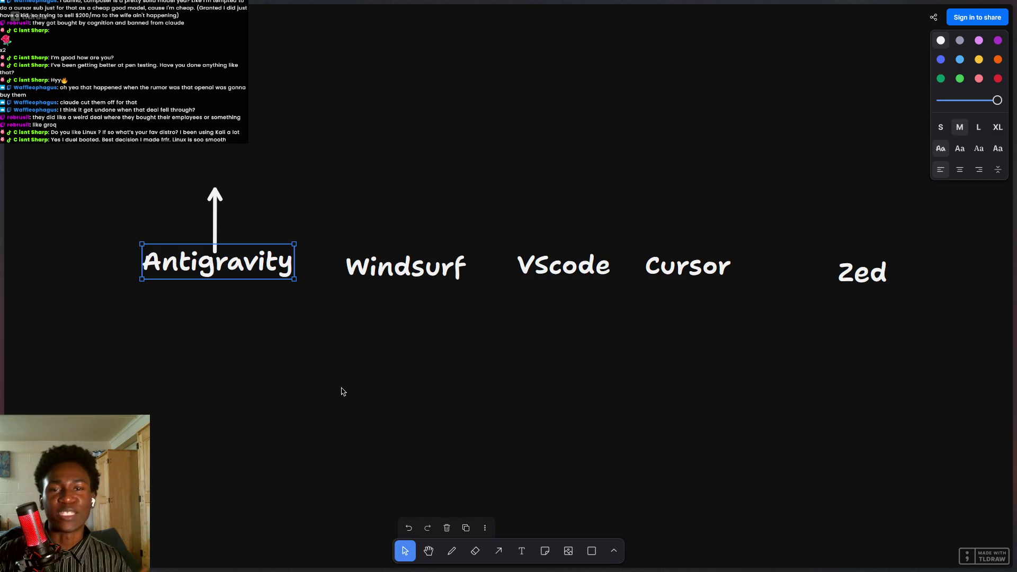
left_click_drag(536, 275, 540, 273)
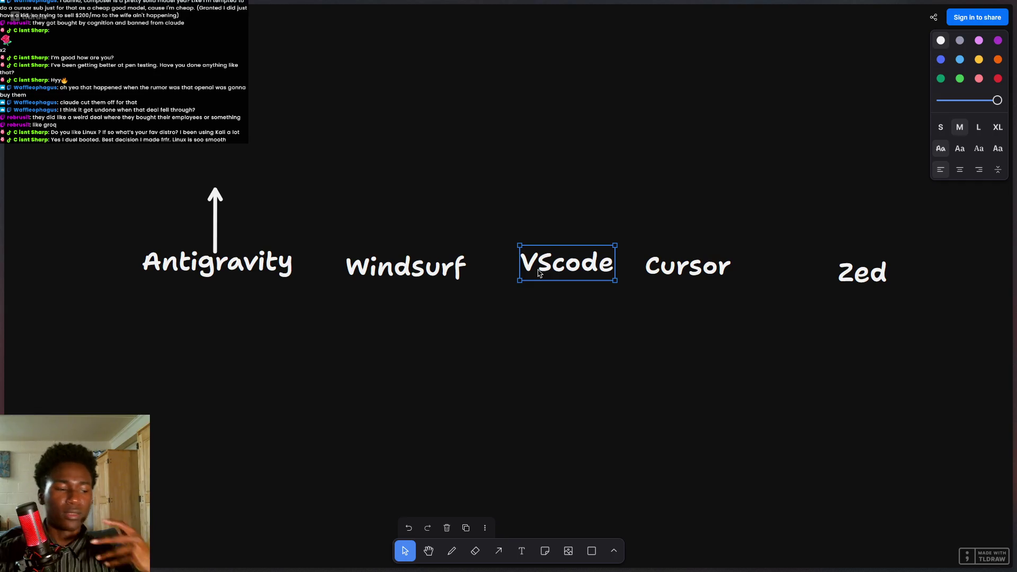
left_click(248, 269)
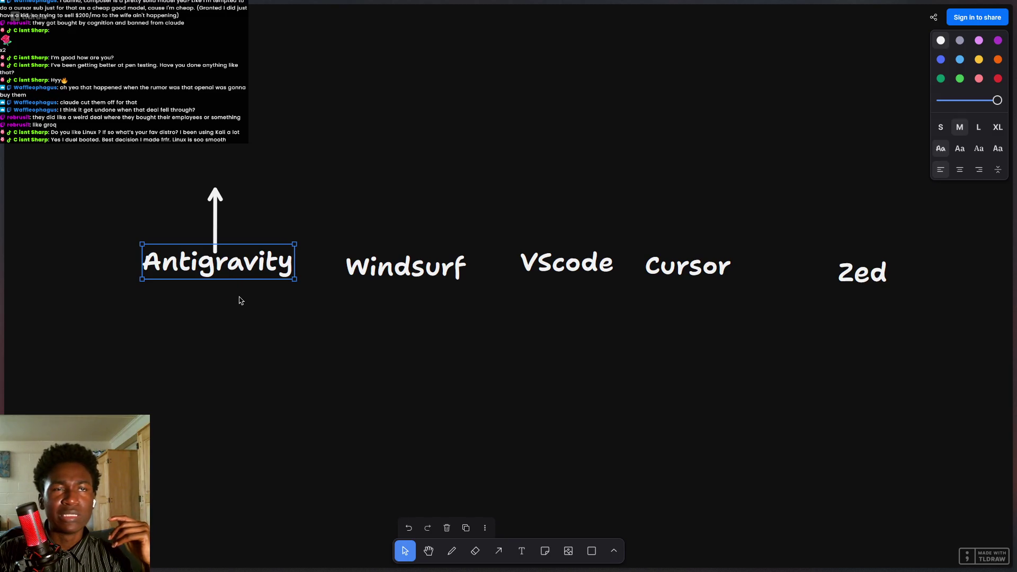
key("ctrl+t")
type("h")
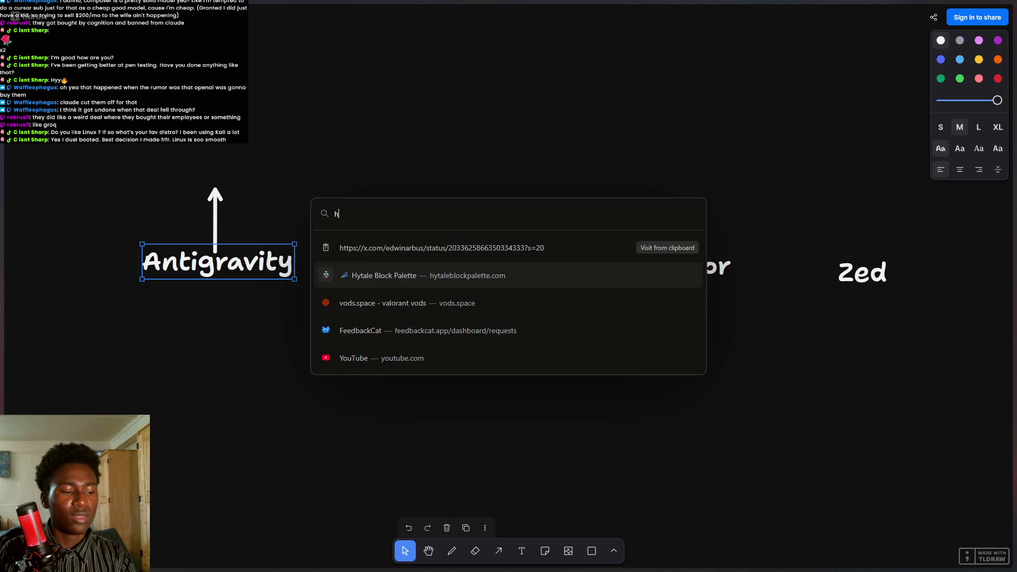
type("wen di")
key("ctrl+a")
key("BackSpace")
type("when ")
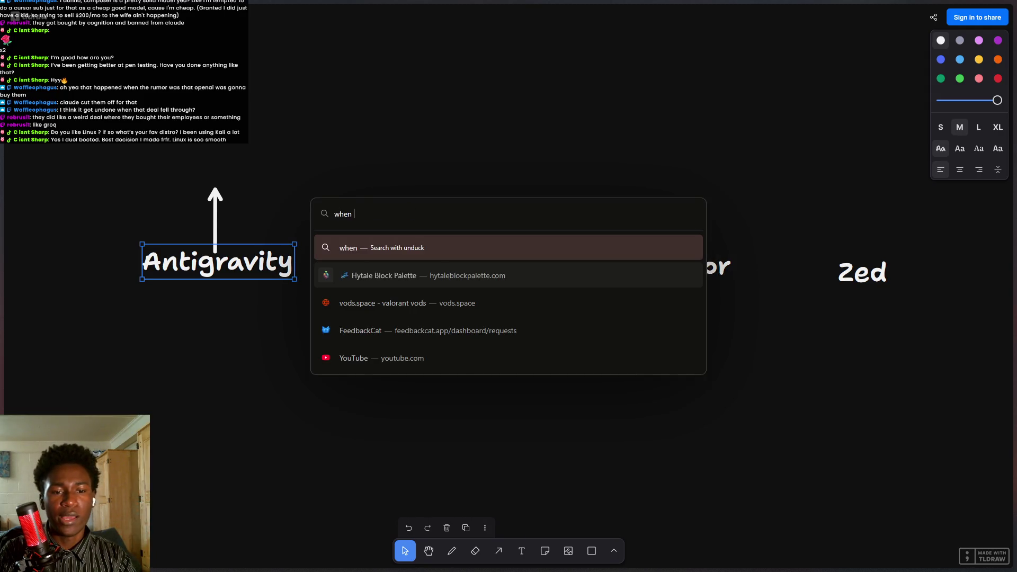
type("did anti grai")
key("BackSpace")
type("vity drop")
key("Return")
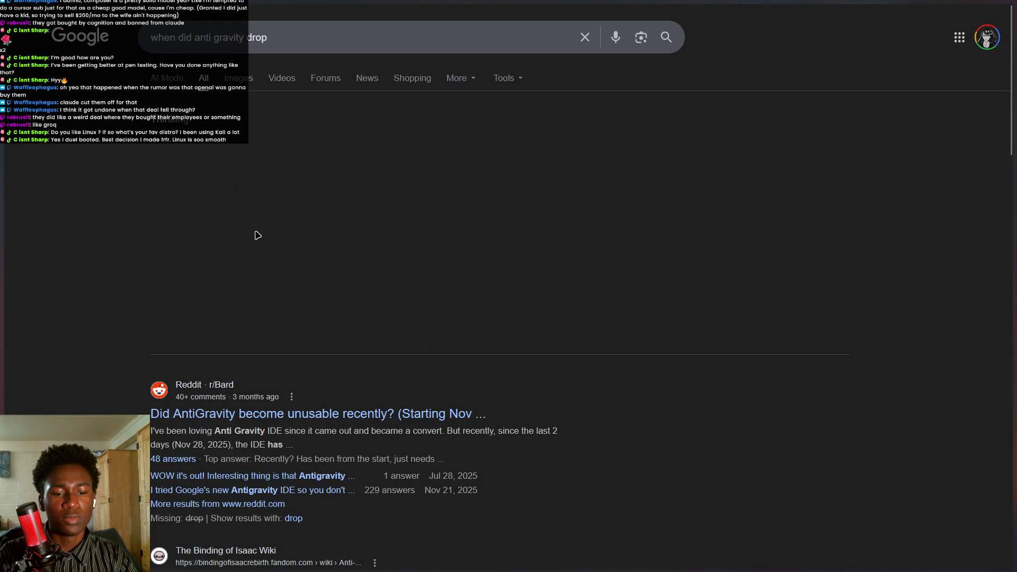
left_click_drag(321, 185, 465, 200)
left_click_drag(331, 215, 411, 215)
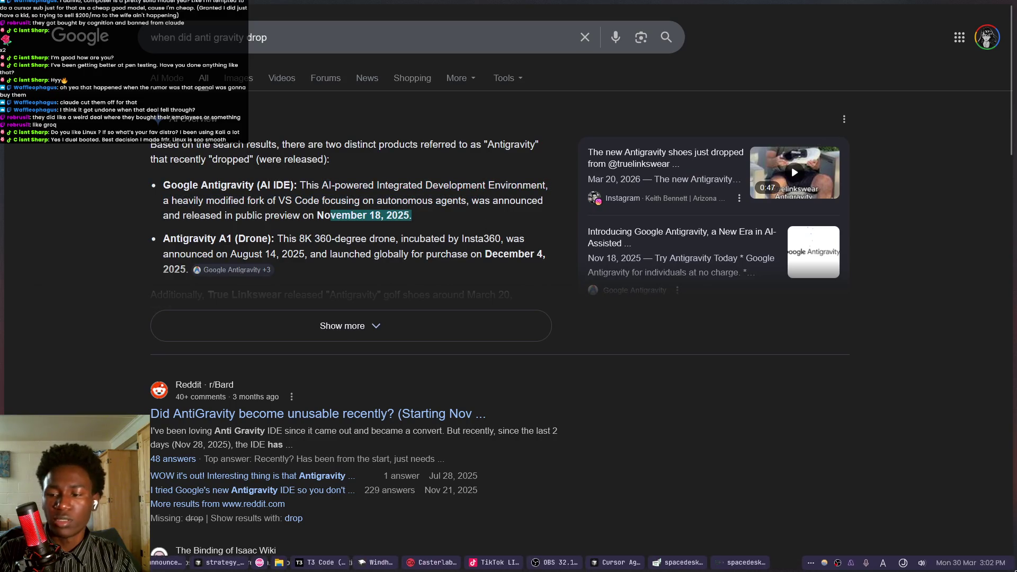
key("ctrl+Tab")
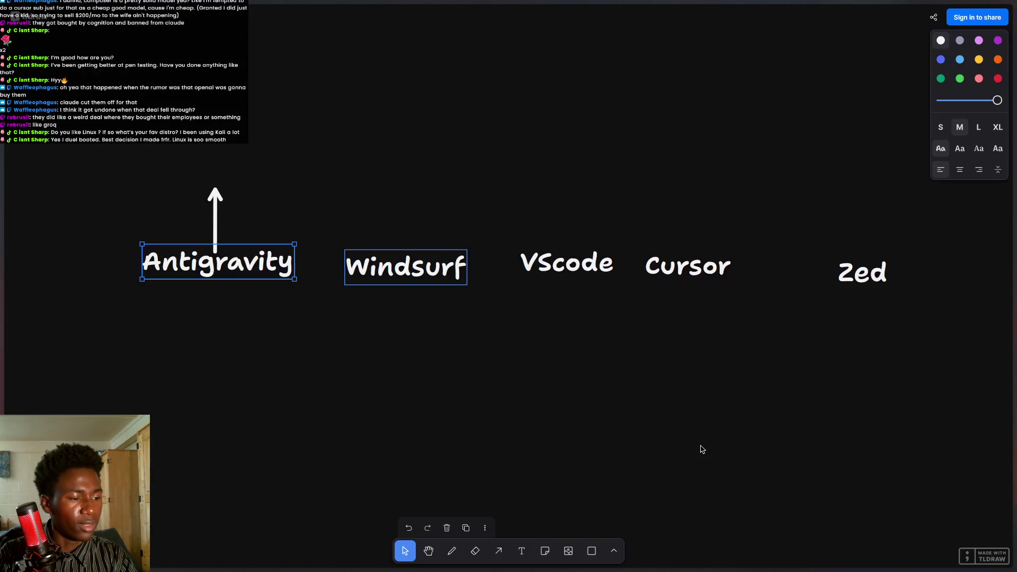
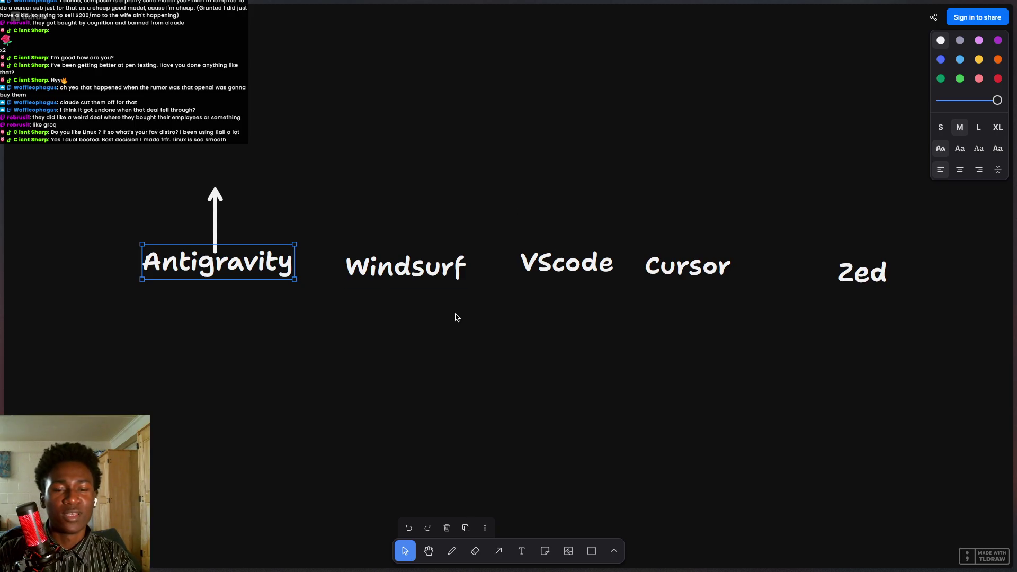
Search Google for 'antigravity pricing limits' and scroll the results.
key("ctrl+t")
type("a")
key("BackSpace")
type("antigravity pricing ")
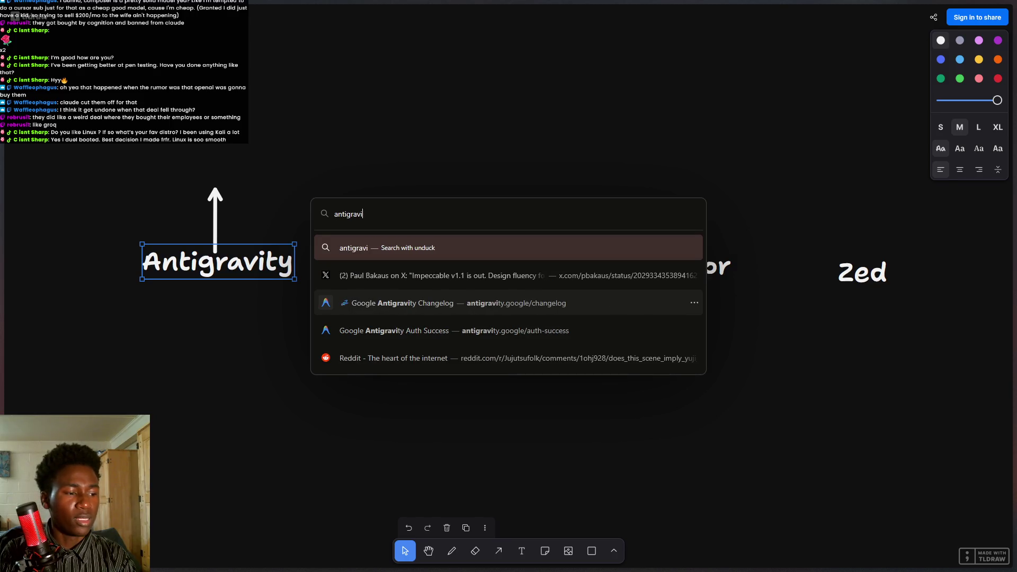
type("limits")
key("Return")
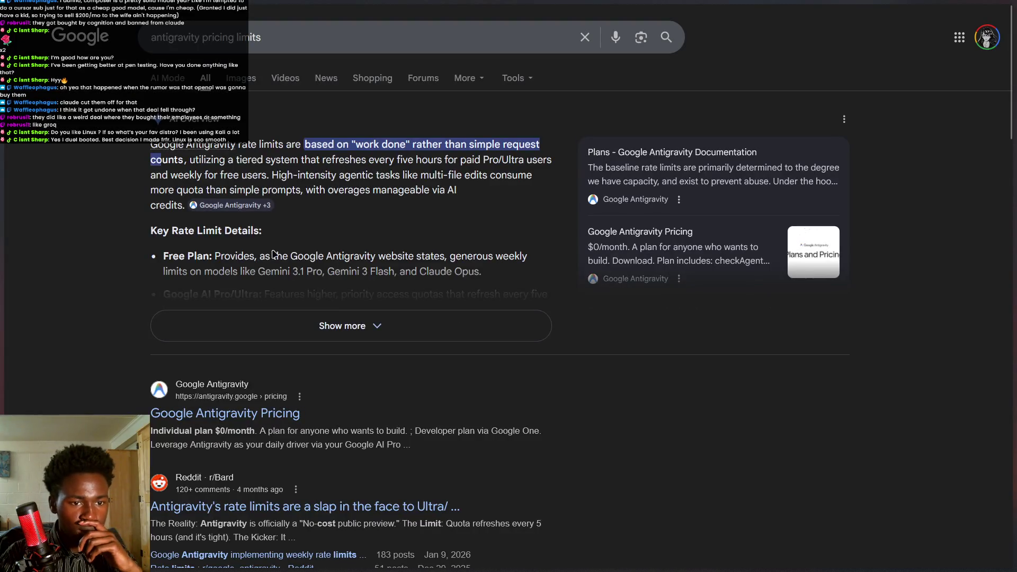
scroll(286, 329, "down", 6)
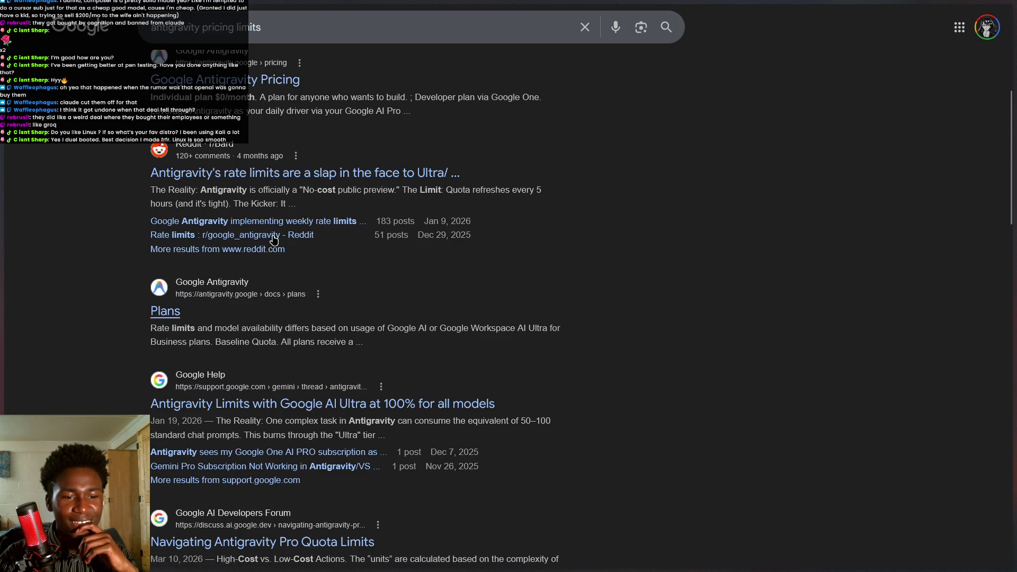
Read the Reddit rant on Antigravity rate limits, then go back and switch to the X post tab.
left_click(326, 174)
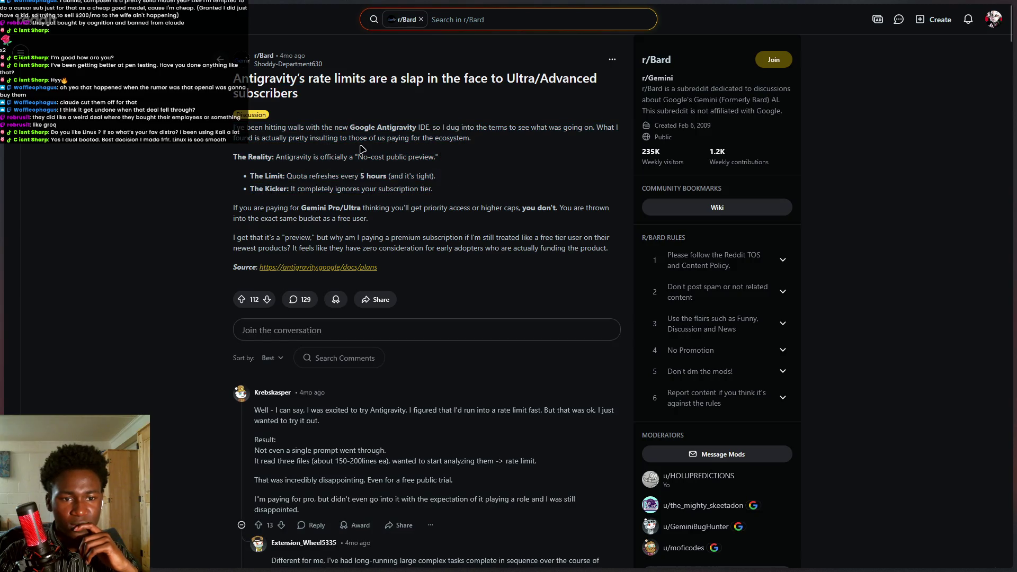
left_click(427, 171)
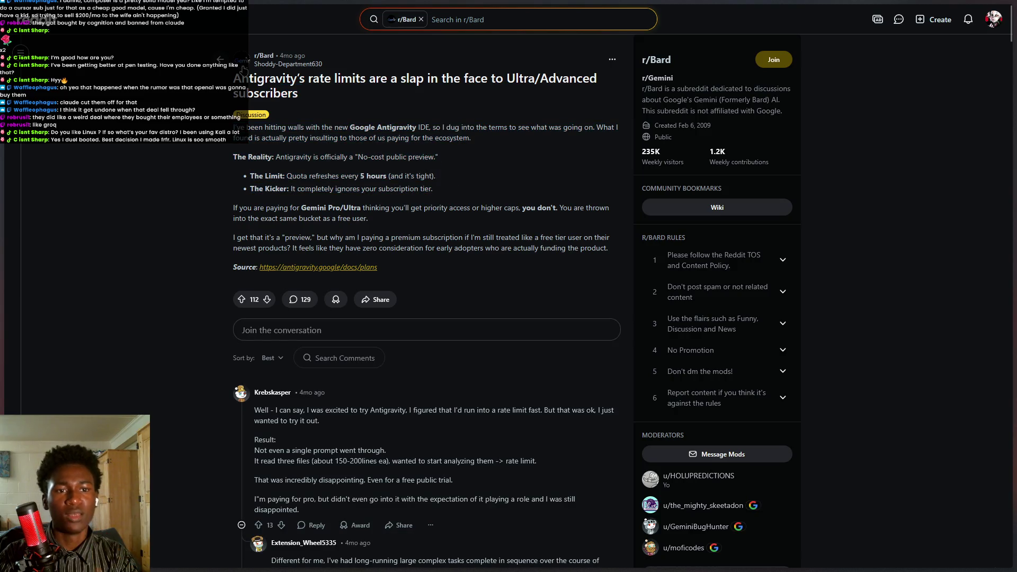
key("alt+Left")
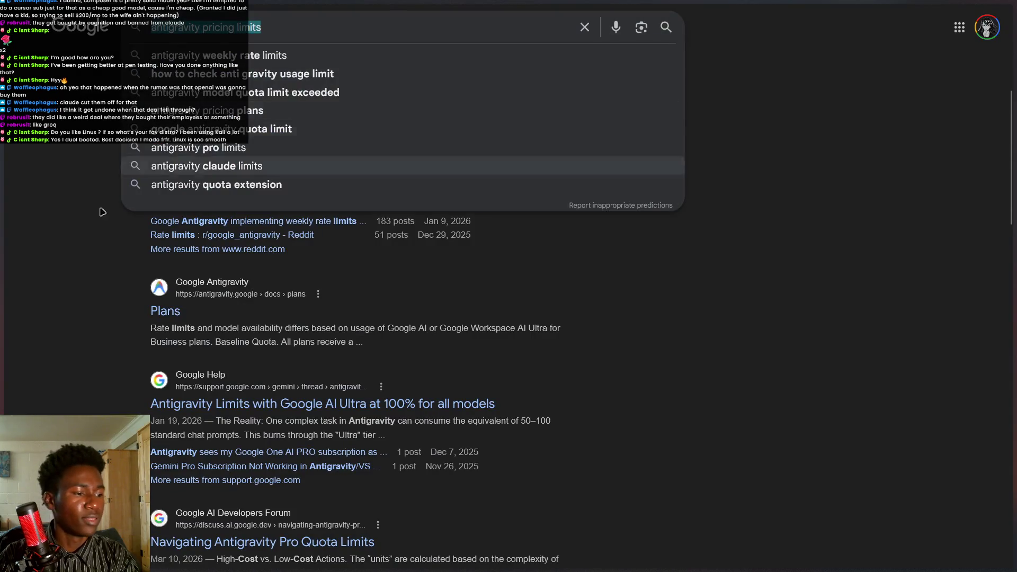
key("ctrl+t")
key("Escape")
key("ctrl+Tab")
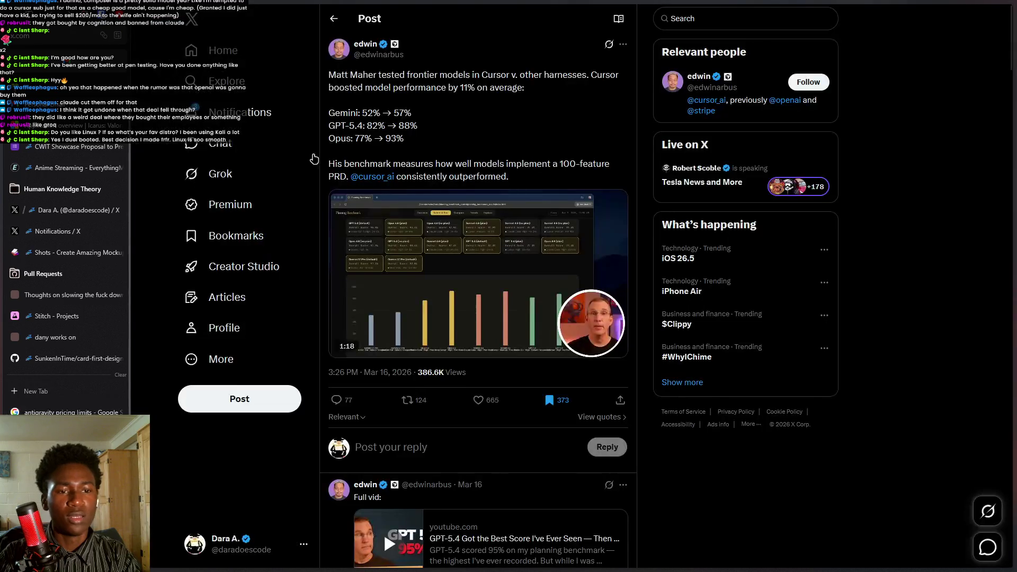
Ask Grok to find the tweet about Antigravity pricing limits, then start an 'anti gravity screenshot' search.
left_click(201, 174)
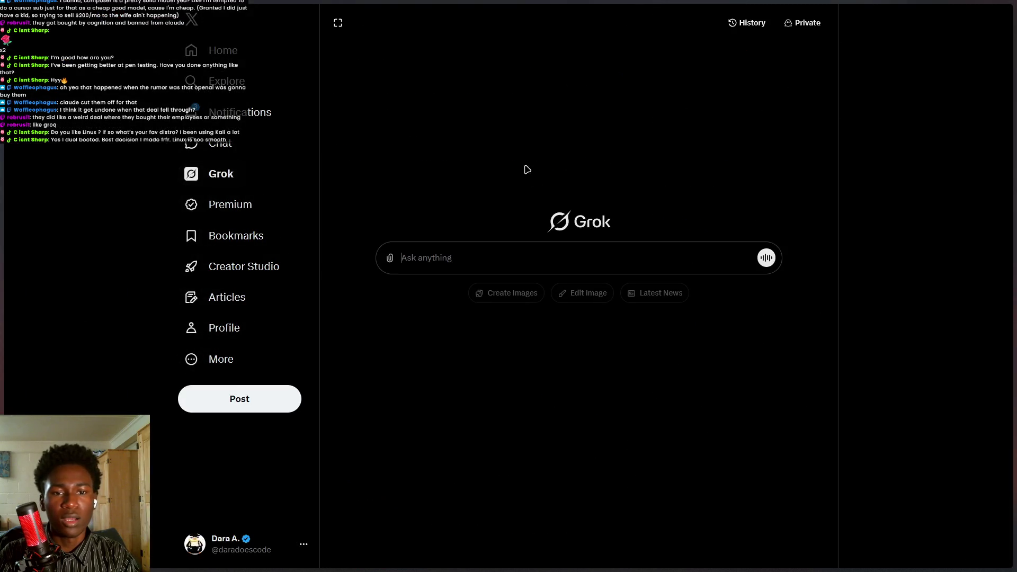
type("F")
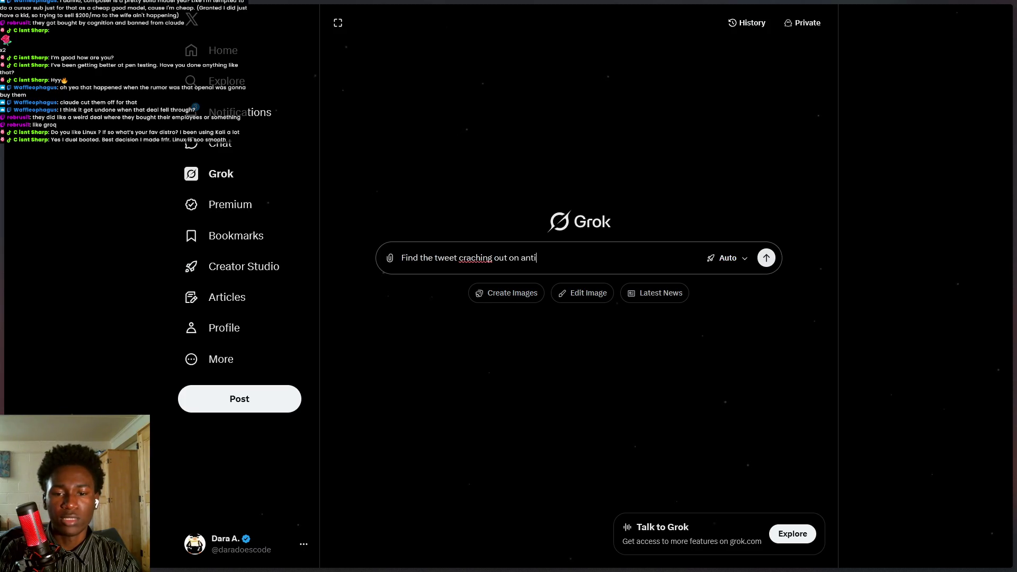
type("y pri")
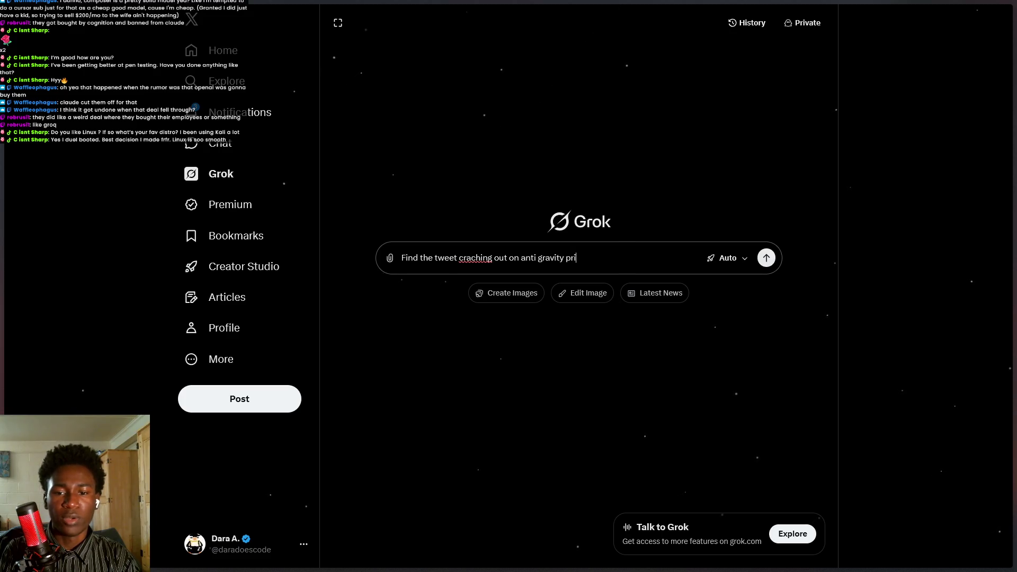
type("cing antigravity pricing limits")
key("Return")
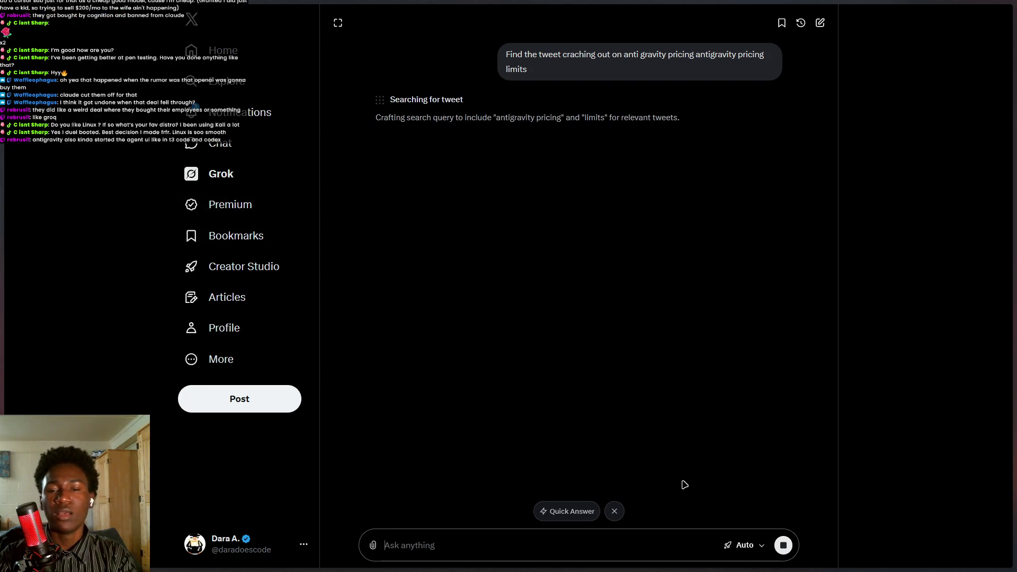
key("ctrl+t")
type("a")
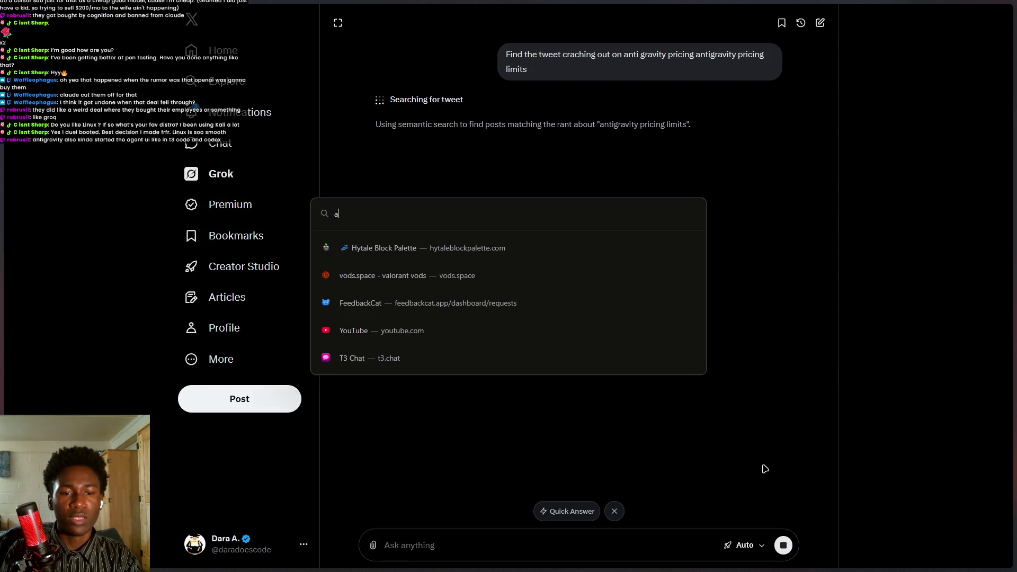
type("nti g")
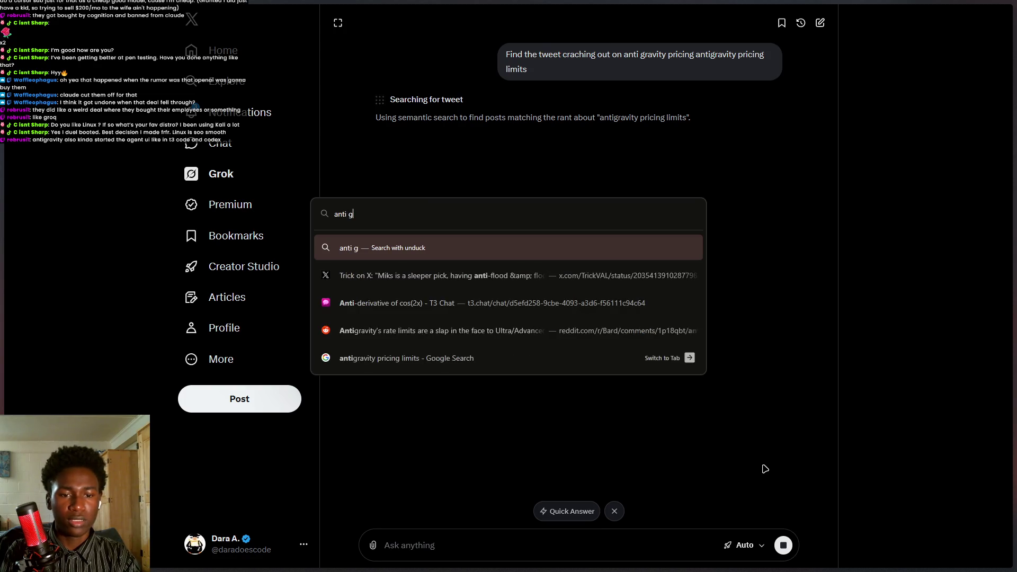
type("ravity screenshot")
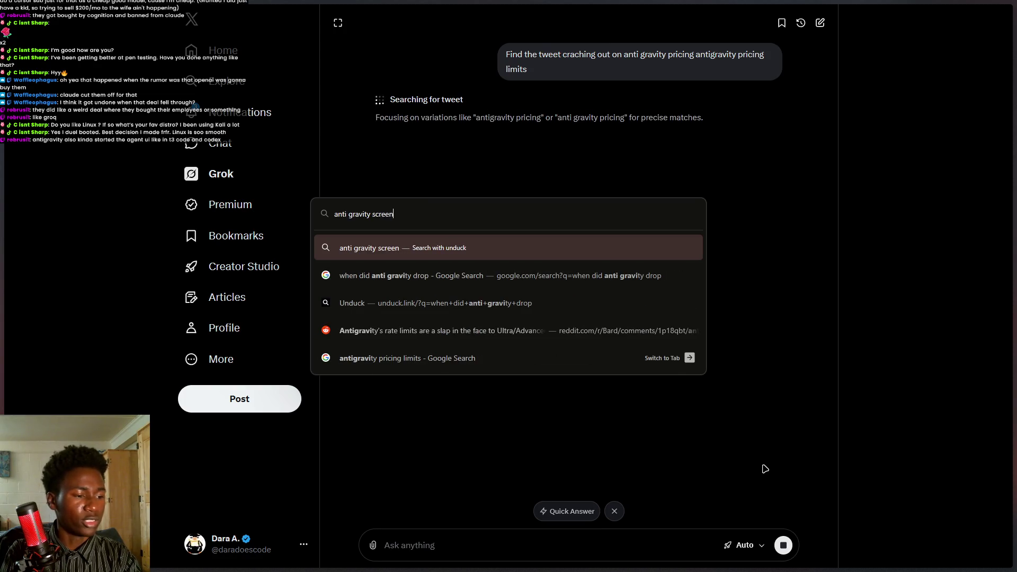
Run the 'anti gravity screenshot' search and preview the Softpedia, Reddit and Bram.us images.
key("Return")
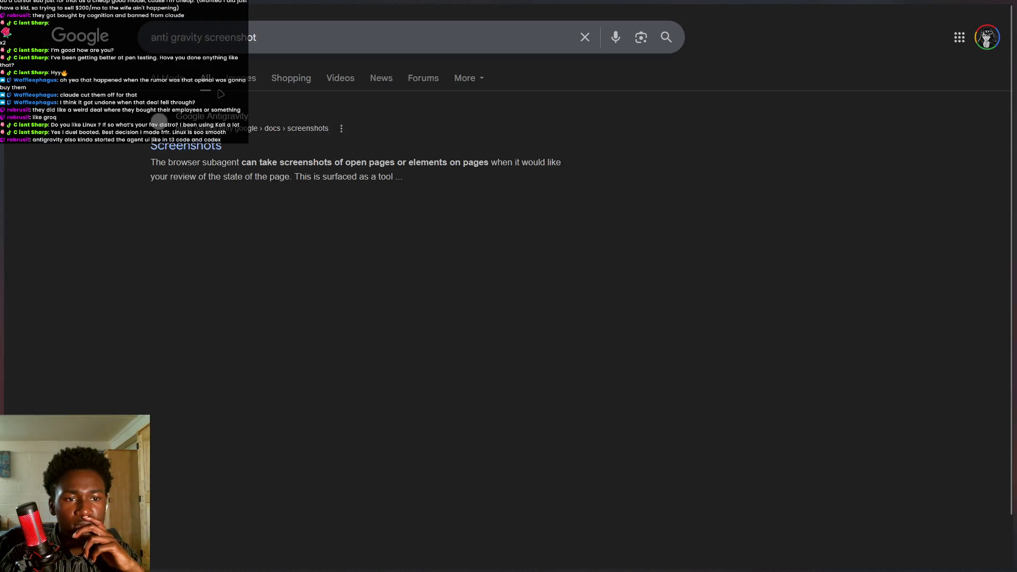
left_click(227, 77)
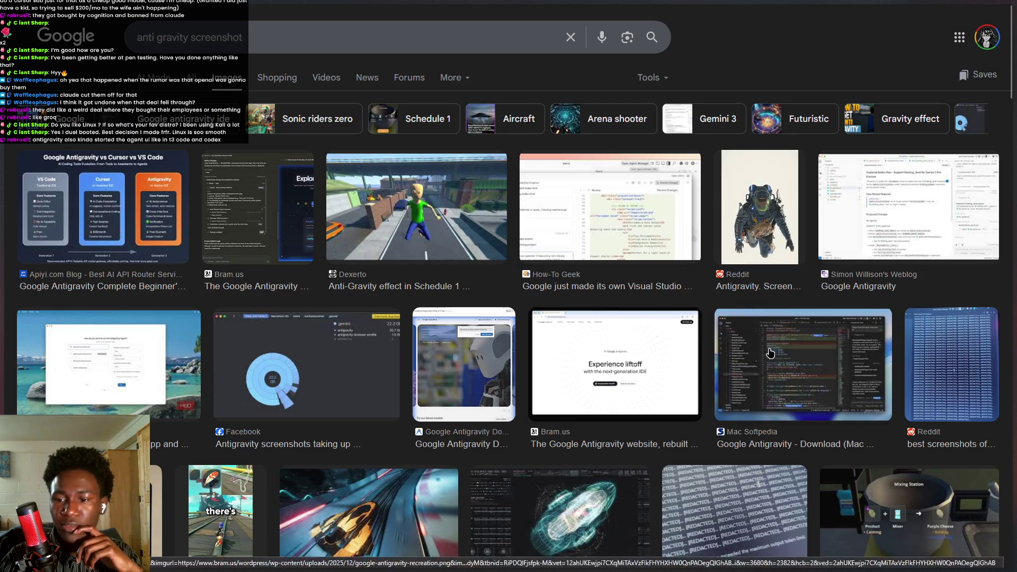
left_click(827, 350)
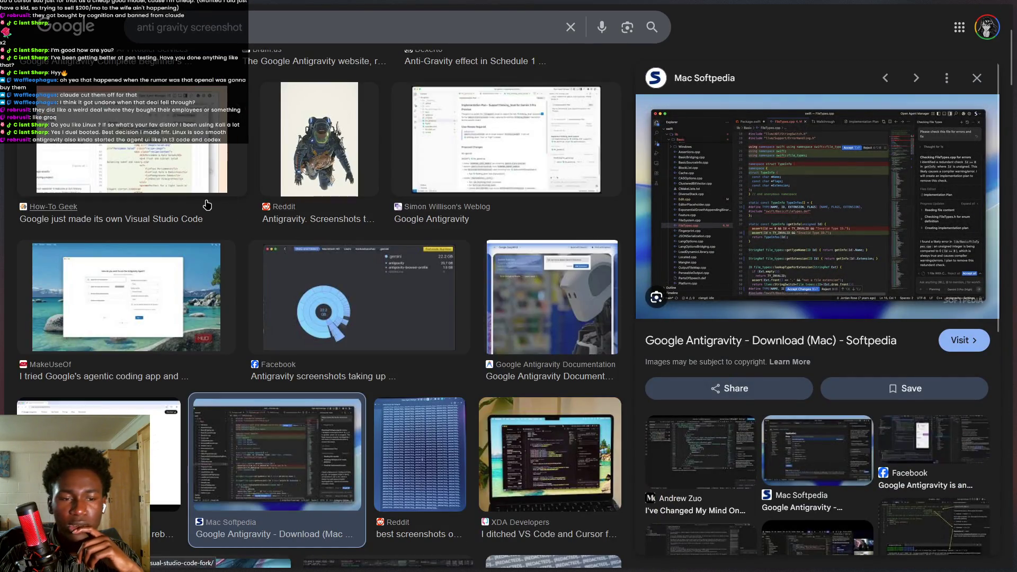
left_click(293, 215)
left_click(386, 241)
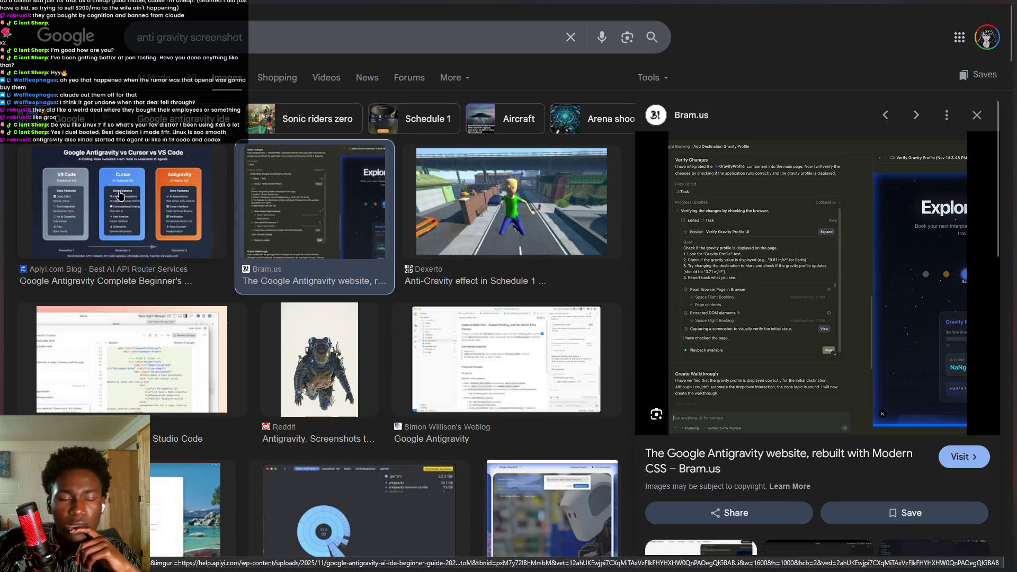
key("alt+Left")
key("alt+Left")
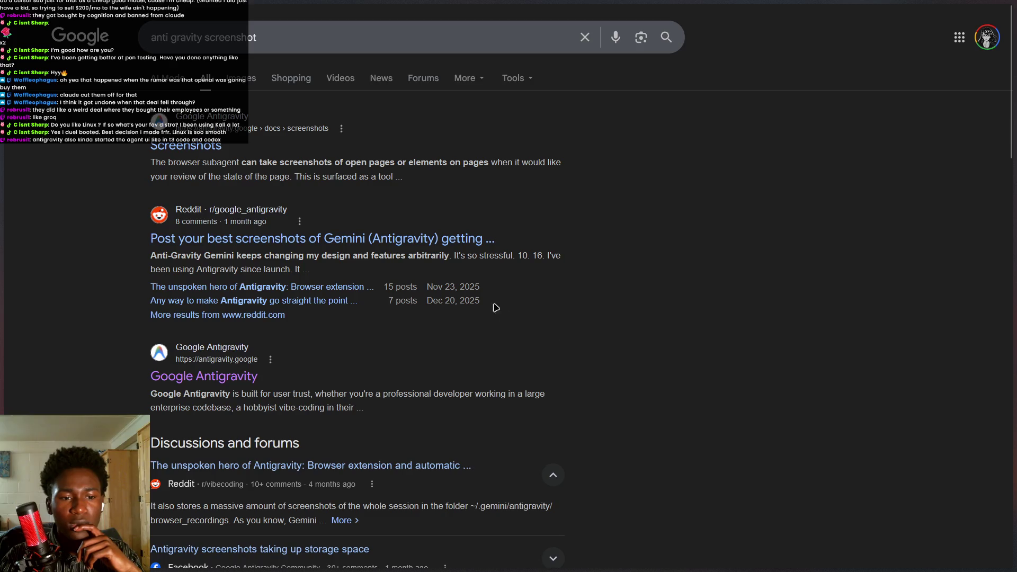
Look through the Reddit screenshots post and the Antigravity Screenshots docs page, then return to Grok.
left_click(462, 239)
scroll(470, 413, "down", 5)
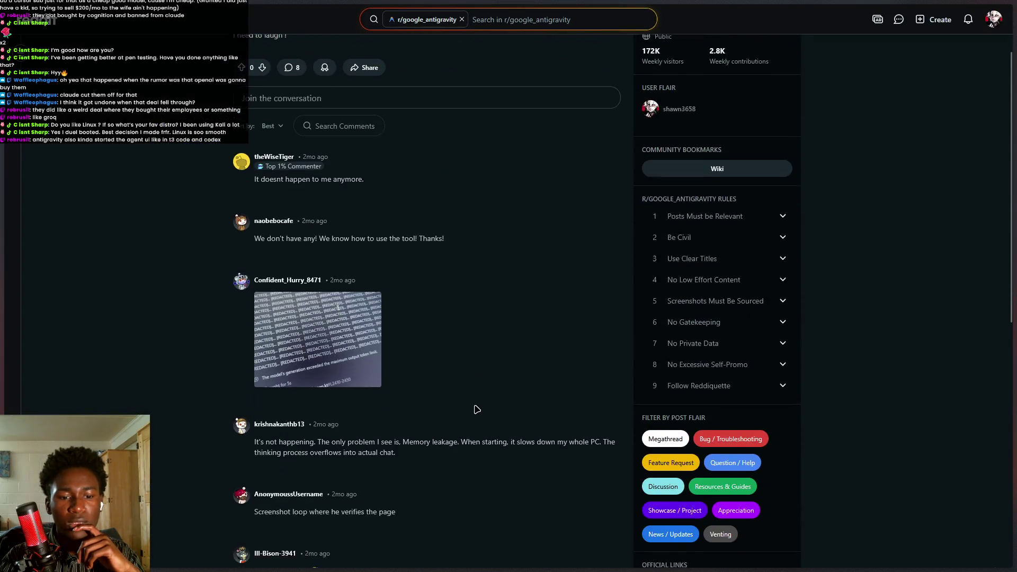
key("alt+Left")
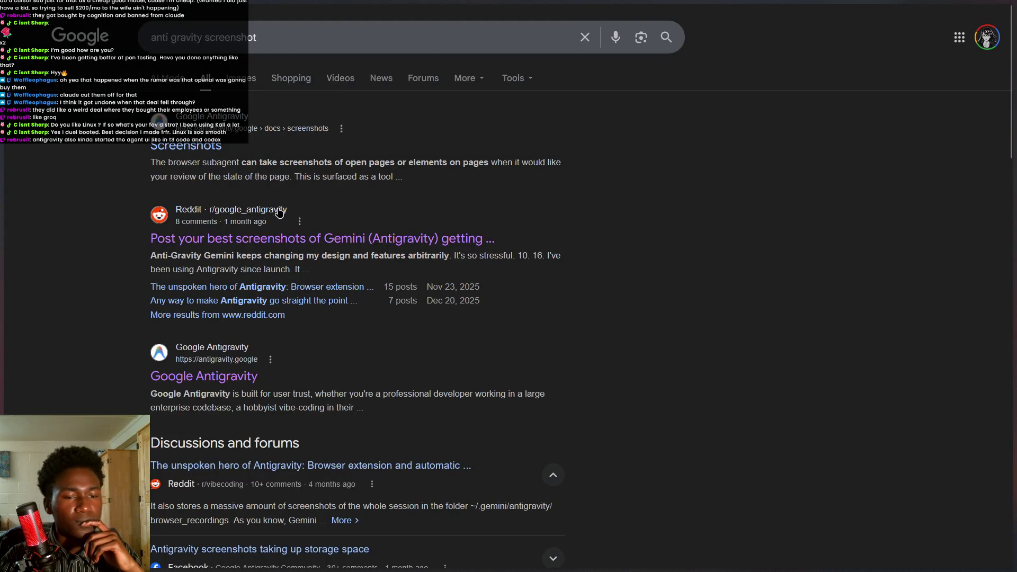
left_click(186, 145)
scroll(423, 260, "down", 7)
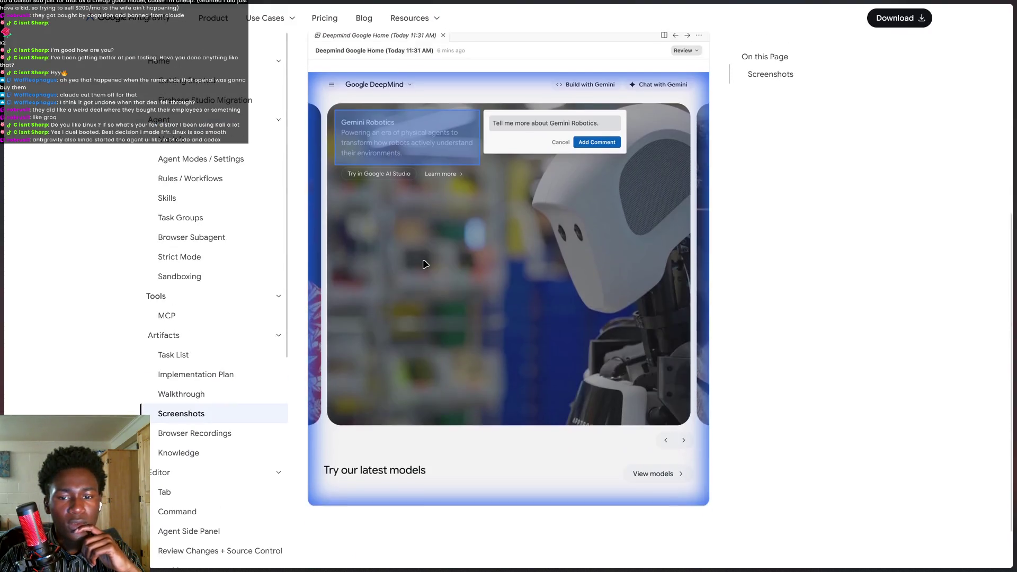
scroll(613, 284, "up", 5)
key("alt+Tab")
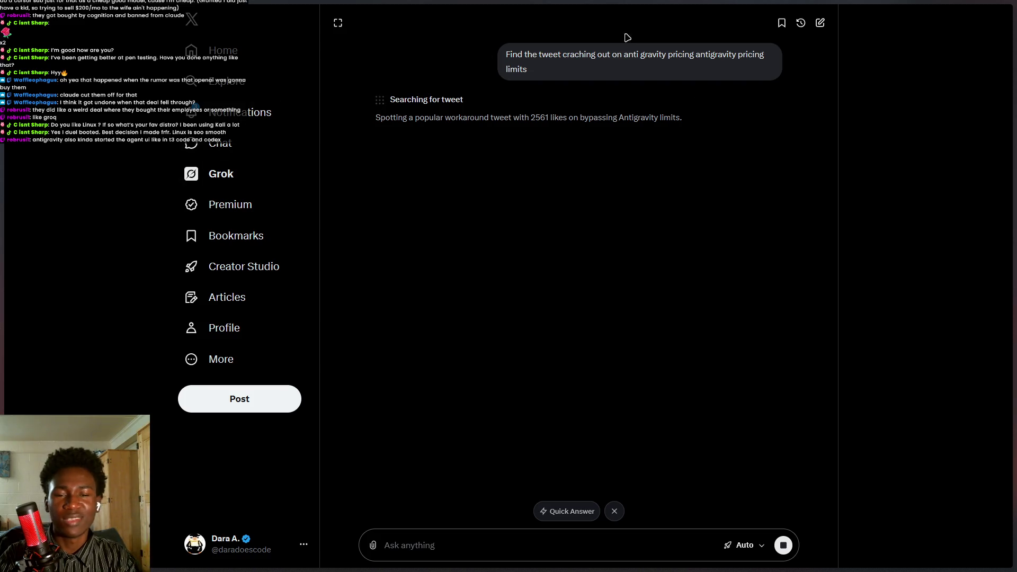
Select the sent prompt and Grok's status text, and glance at the notifications page.
mouse_move(2, 570)
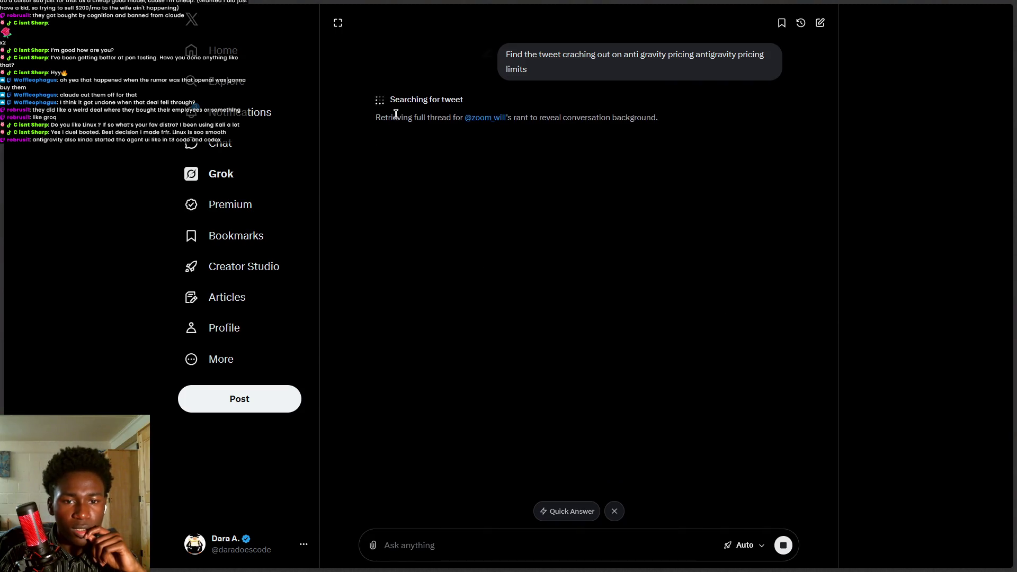
triple_click(570, 65)
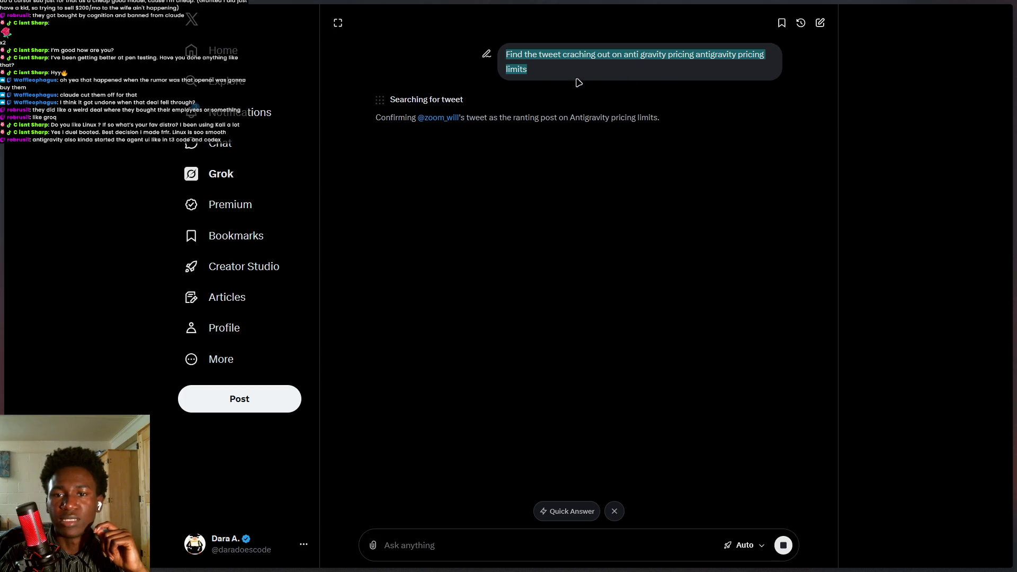
left_click_drag(660, 118, 459, 118)
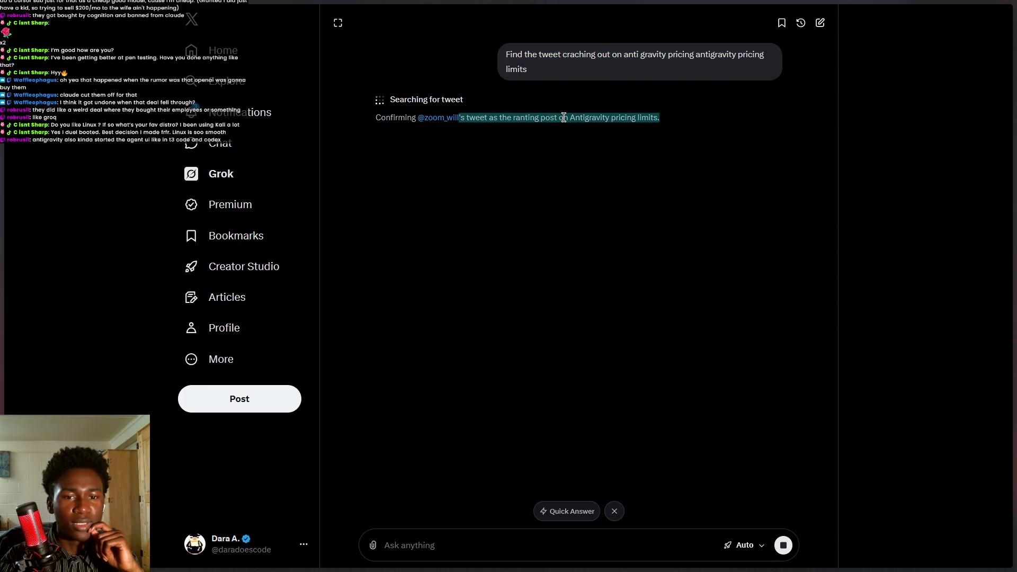
left_click(251, 117)
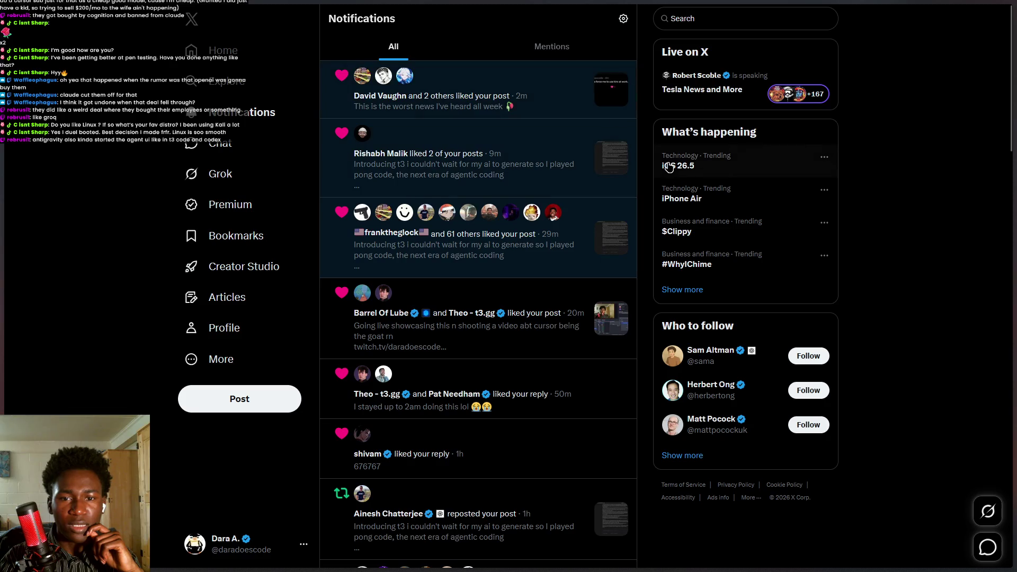
key("alt+Left")
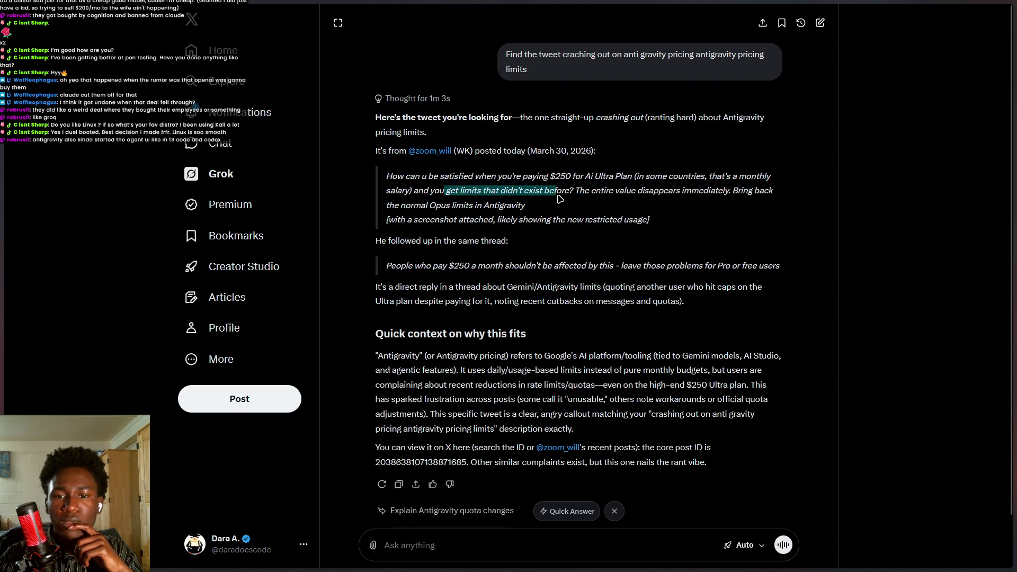
Highlight the quoted tweet lines and the bracketed screenshot note in Grok's answer.
triple_click(618, 190)
left_click_drag(406, 220, 590, 219)
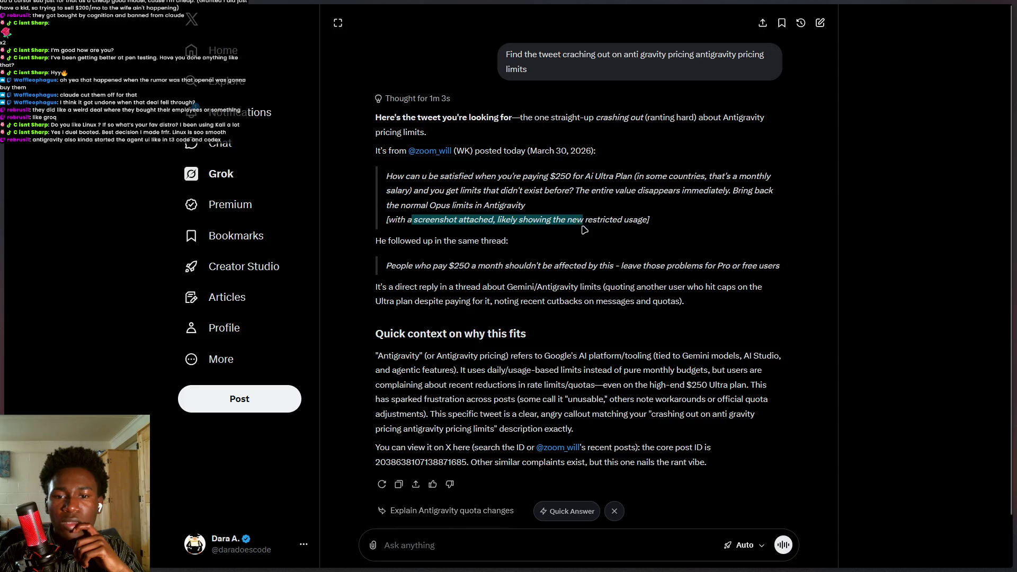
left_click(586, 216)
left_click_drag(459, 266, 479, 265)
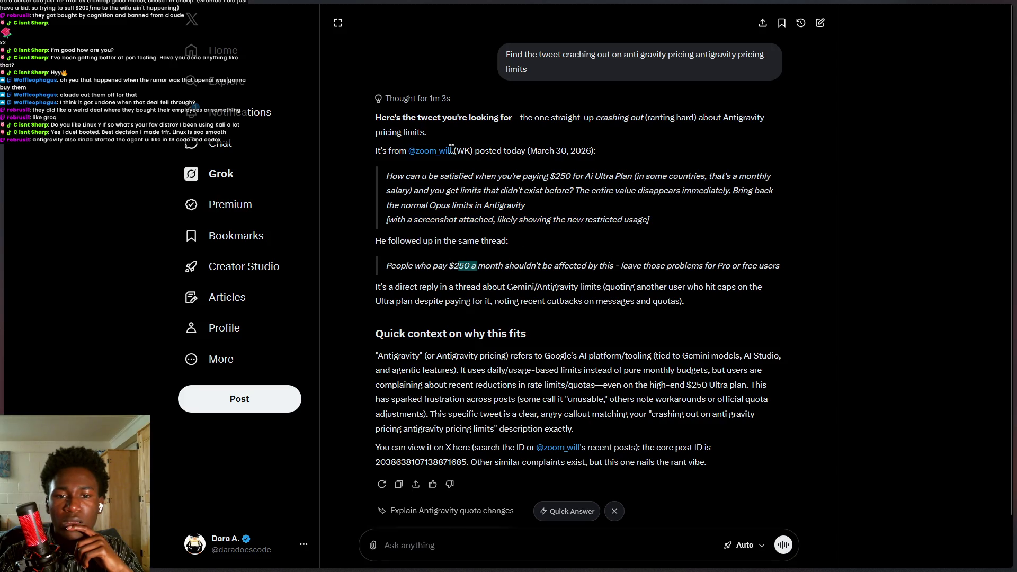
Visit the tweet author's profile, come back, and scroll down to the suggested follow-ups.
mouse_move(432, 153)
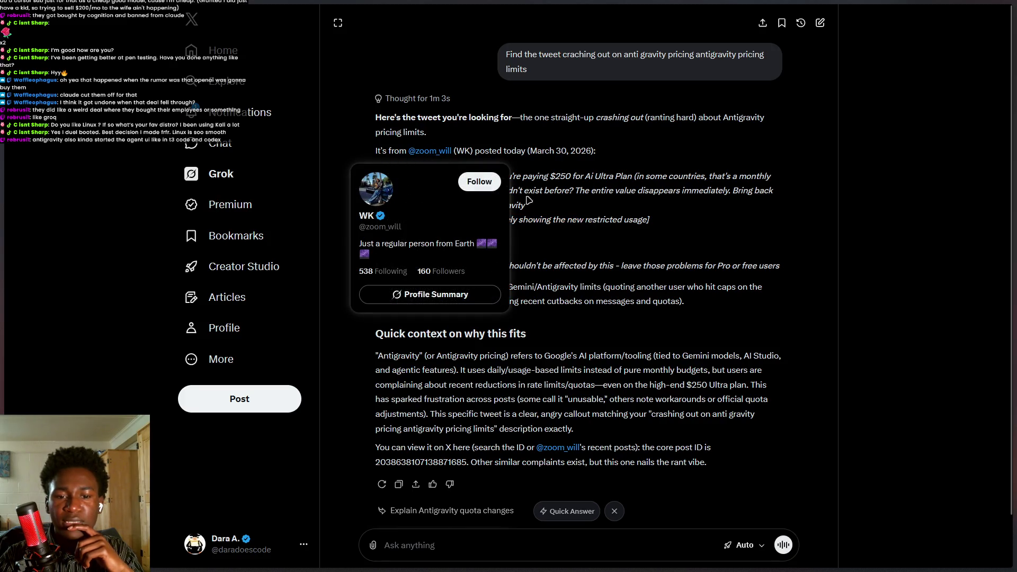
left_click(435, 154)
key("alt+Left")
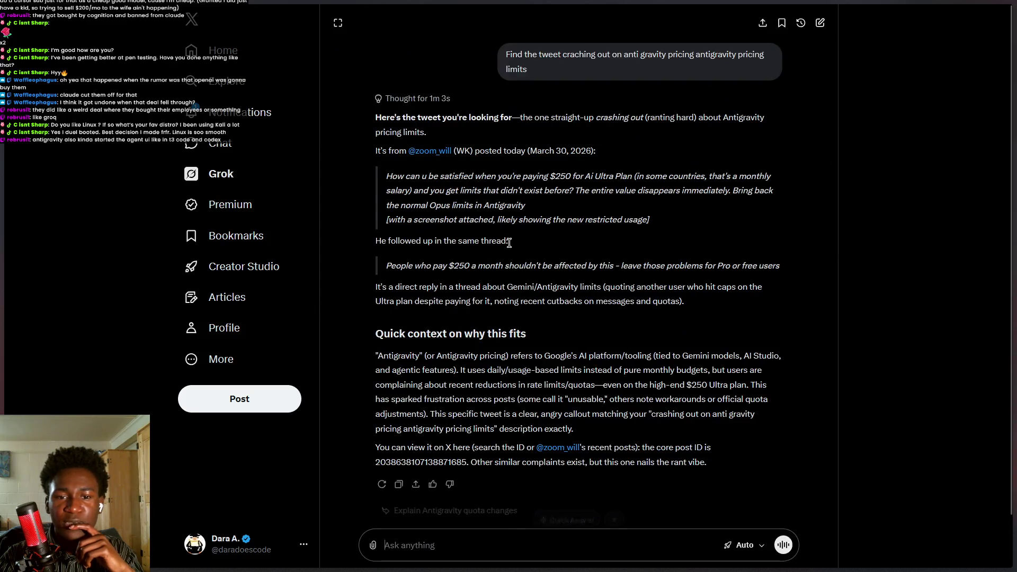
scroll(514, 246, "down", 1)
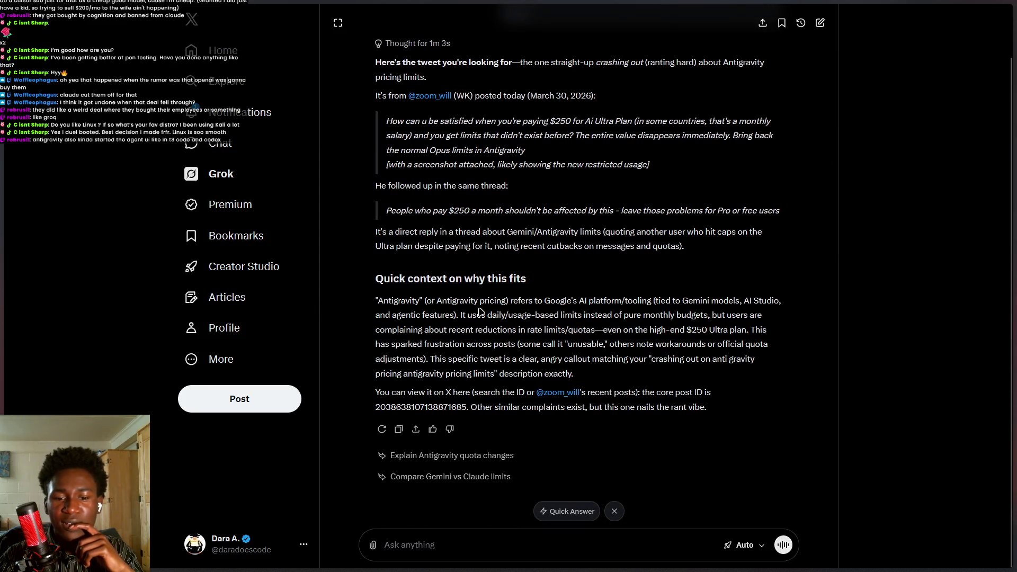
scroll(482, 317, "up", 1)
triple_click(512, 269)
left_click(501, 236)
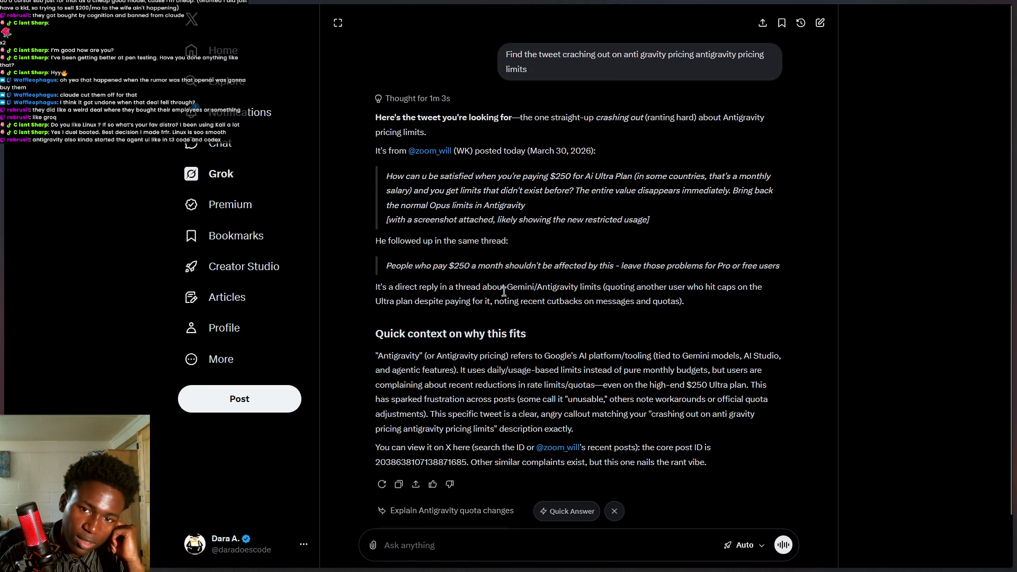
scroll(506, 310, "down", 1)
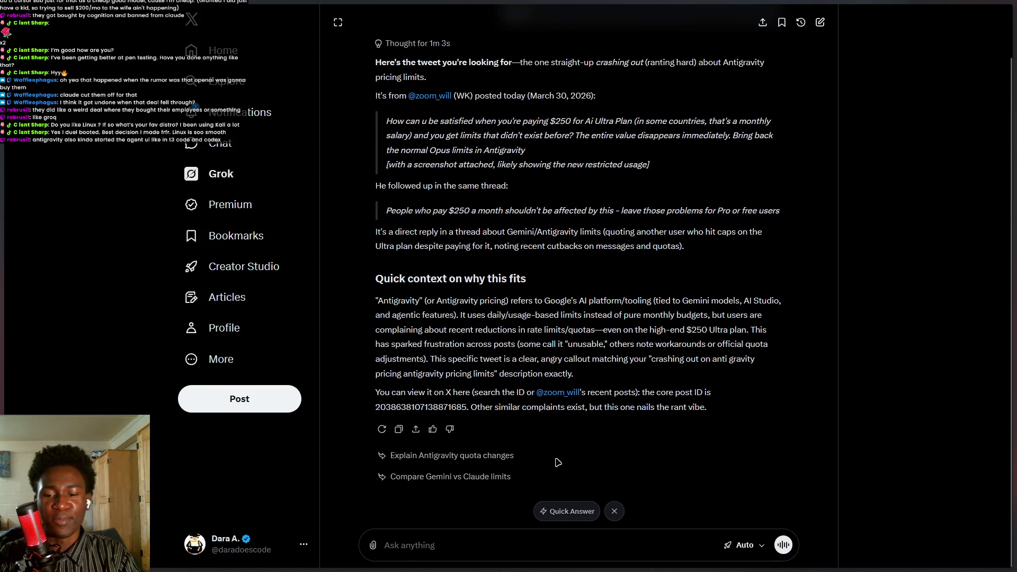
Search X for 'antigravity', then refine it to 'antigravity mimits'.
key("ctrl+k")
key("Escape")
key("slash")
left_click(444, 19)
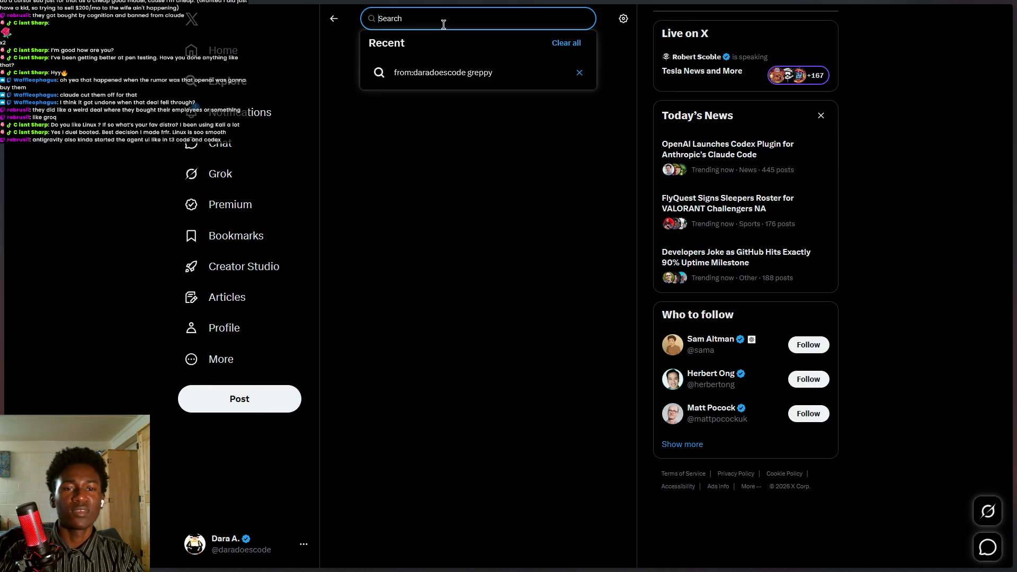
type("a")
key("BackSpace")
type("gravity")
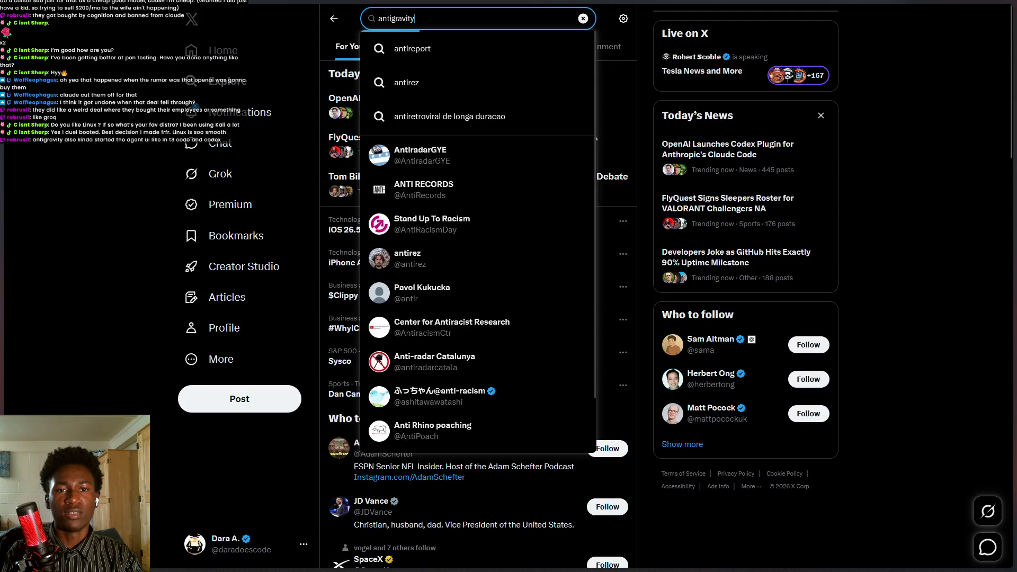
key("Return")
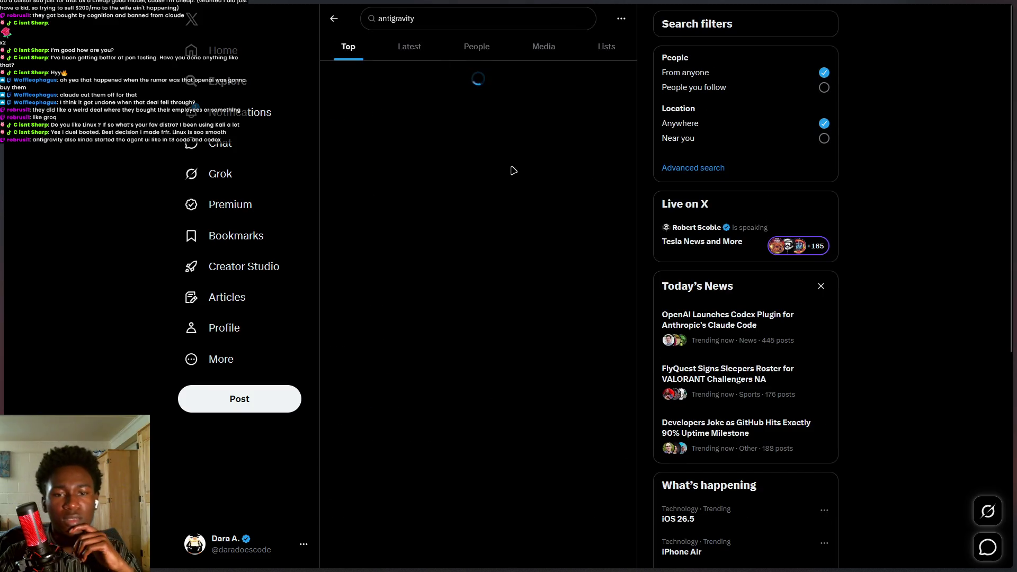
left_click(475, 25)
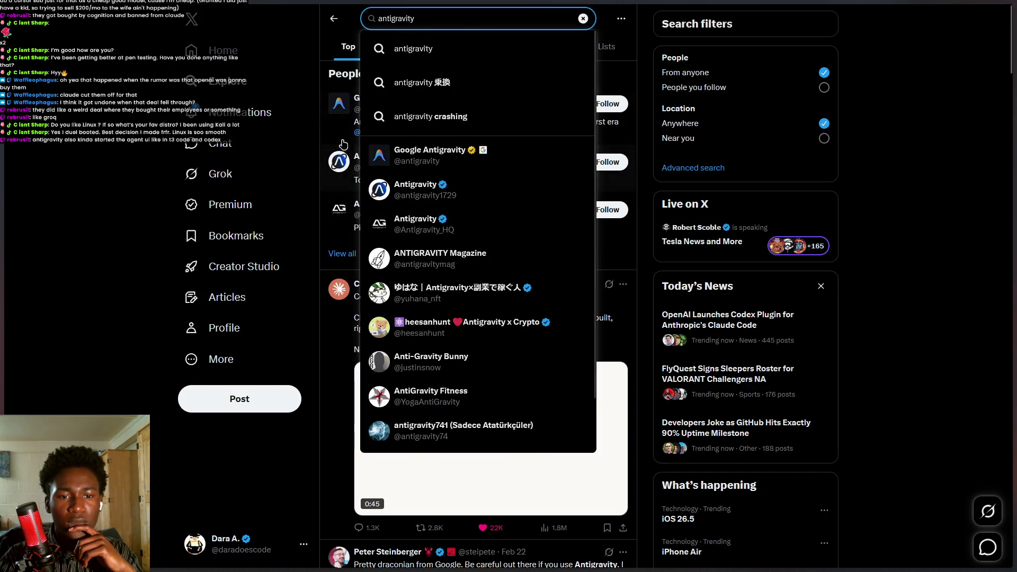
type(" mimits")
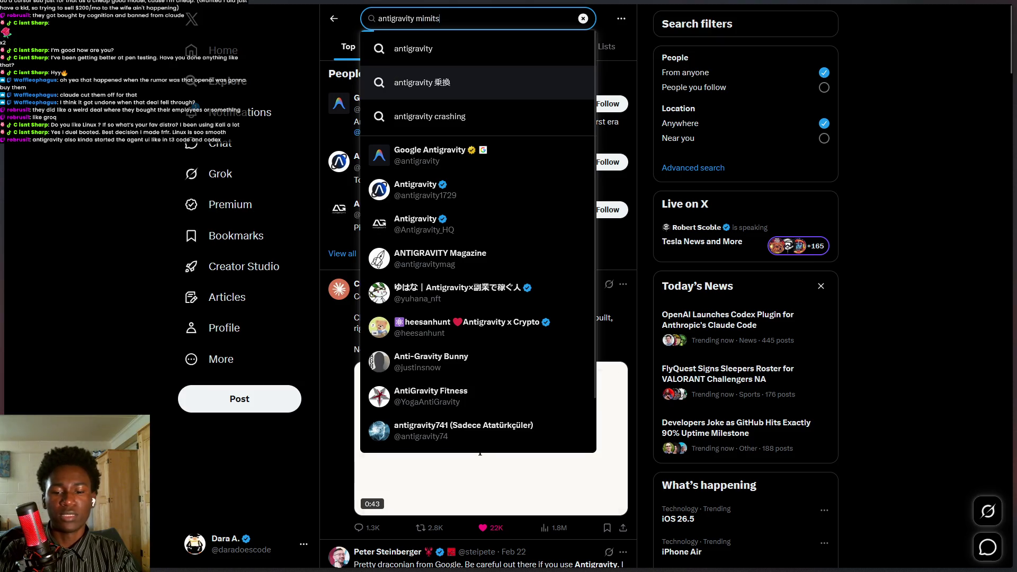
key("Return")
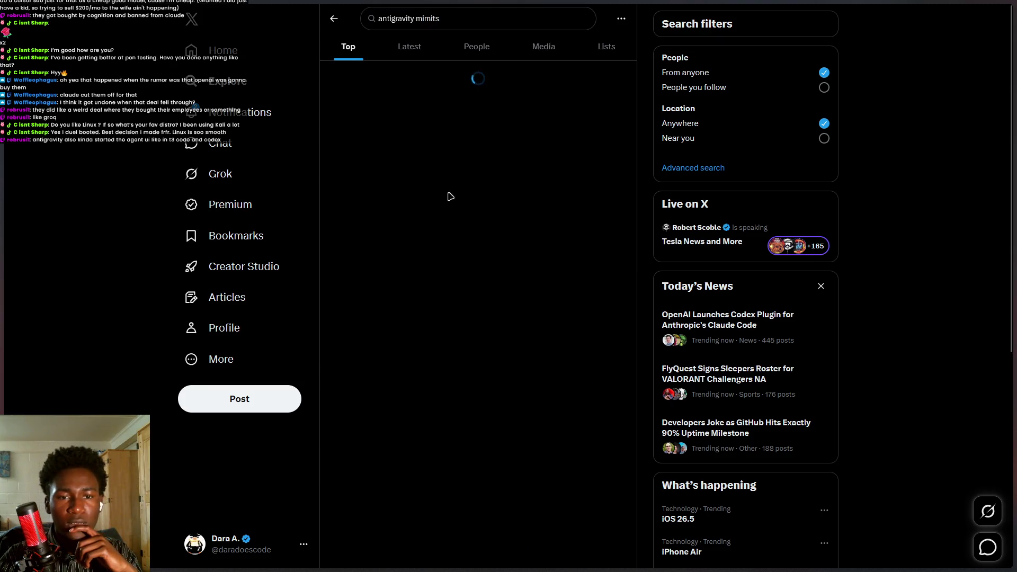
Remove the misspelled 'mimits' and rerun the 'antigravity' search on X.
scroll(485, 206, "down", 6)
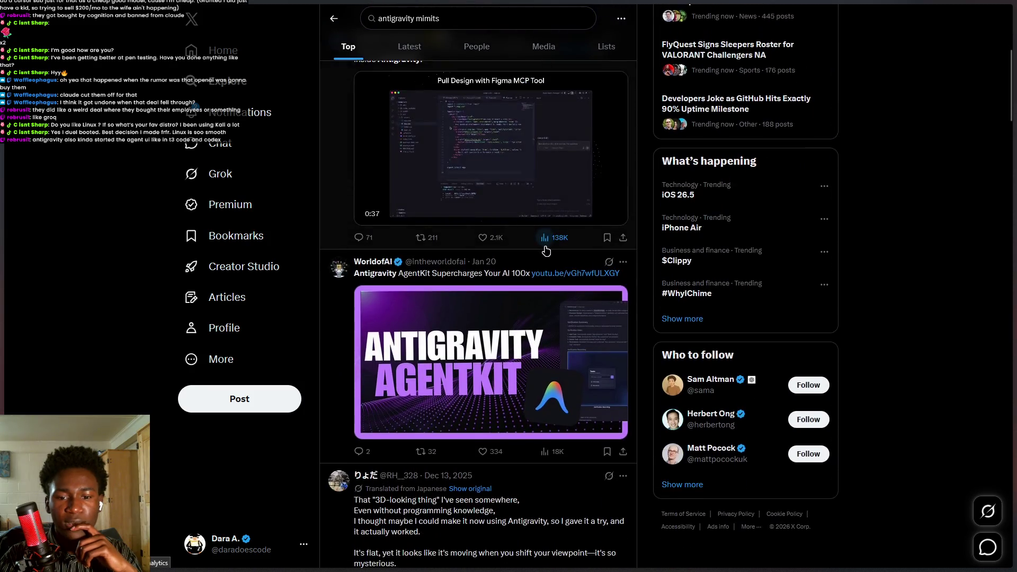
scroll(547, 251, "down", 5)
scroll(485, 159, "up", 4)
double_click(426, 16)
key("BackSpace")
key("Return")
scroll(488, 364, "down", 6)
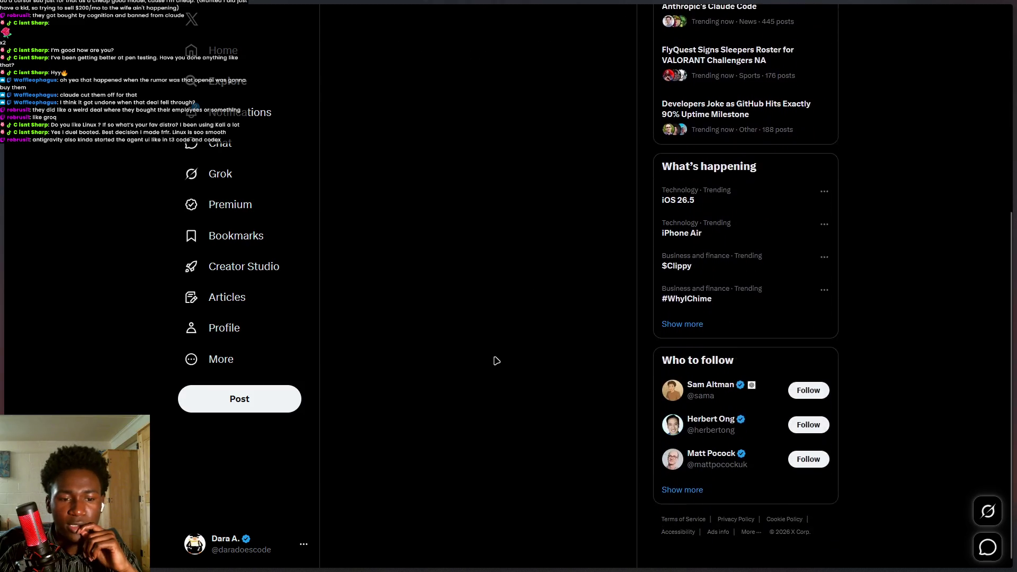
scroll(510, 353, "down", 7)
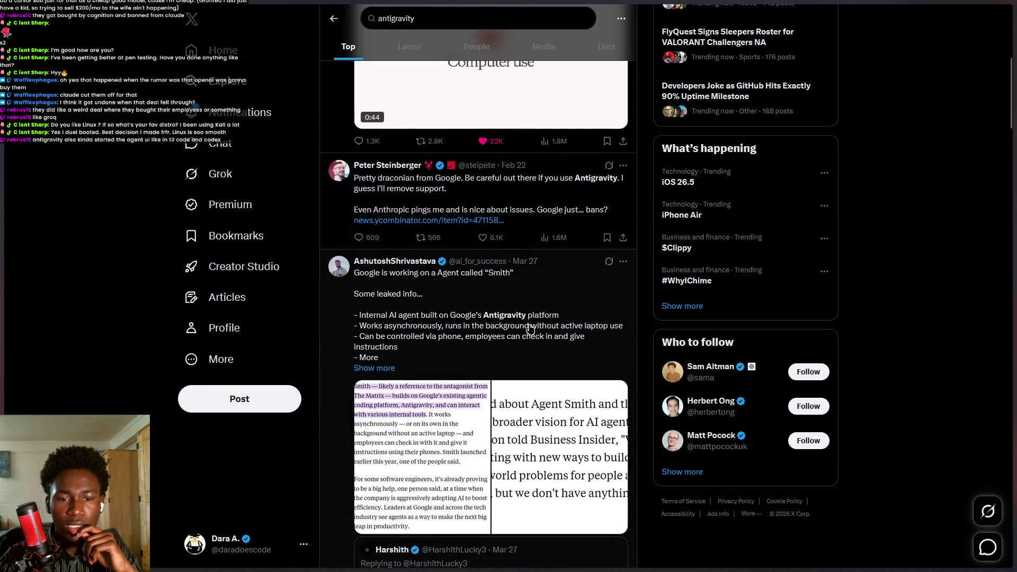
Read the post warning about Antigravity bans and return to the results.
left_click(564, 206)
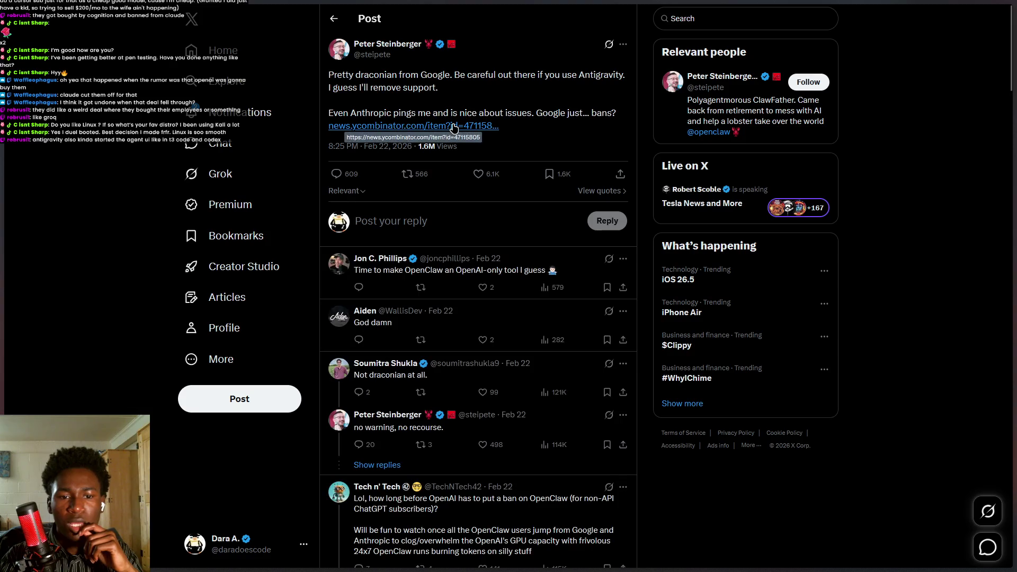
mouse_move(527, 113)
left_mouse_down()
mouse_move(495, 128)
mouse_move(554, 222)
left_mouse_up()
key("alt+Left")
scroll(434, 360, "down", 5)
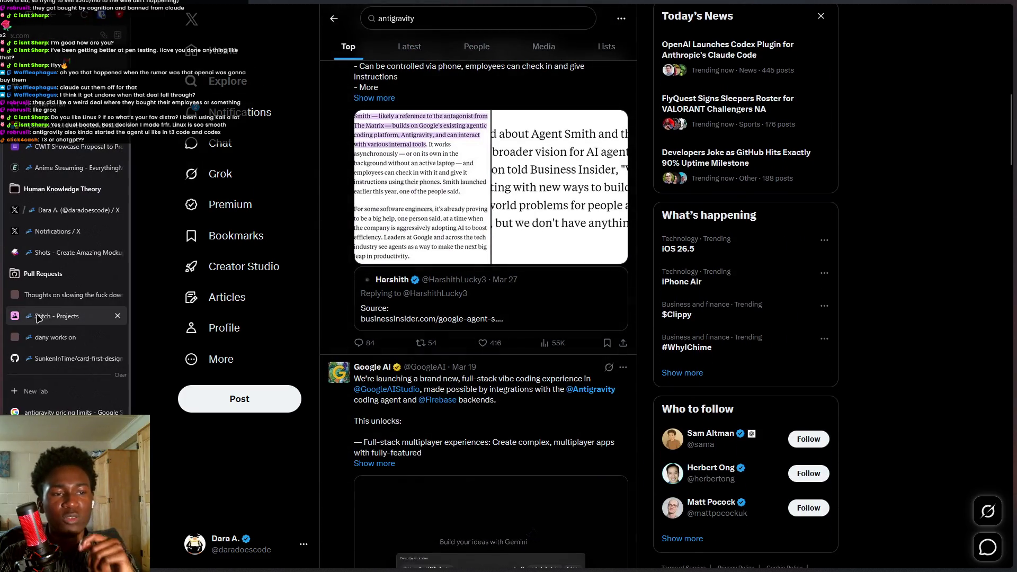
Start a new-tab search to reach T3 Chat.
left_click(37, 391)
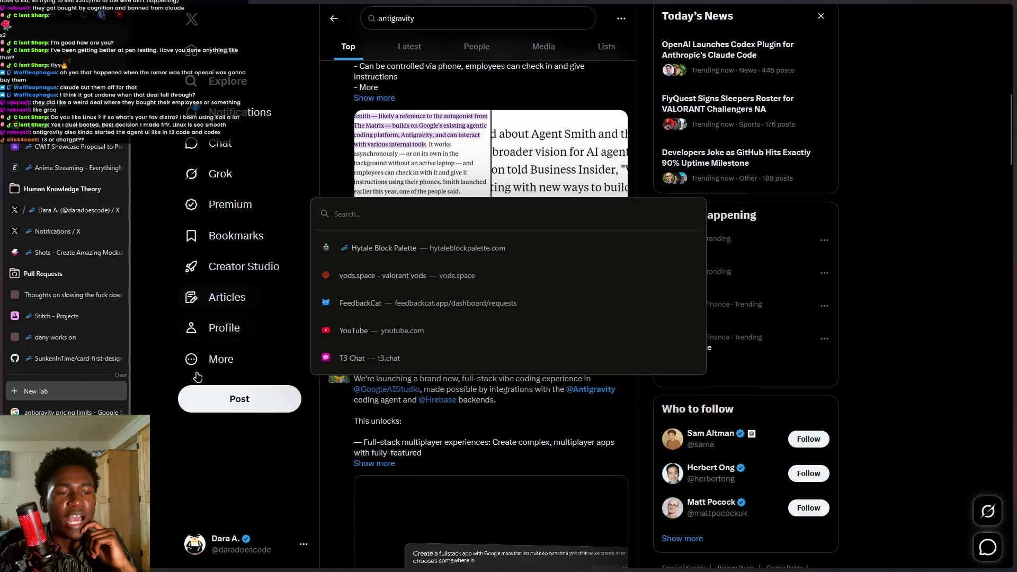
scroll(66, 275, "down", 1)
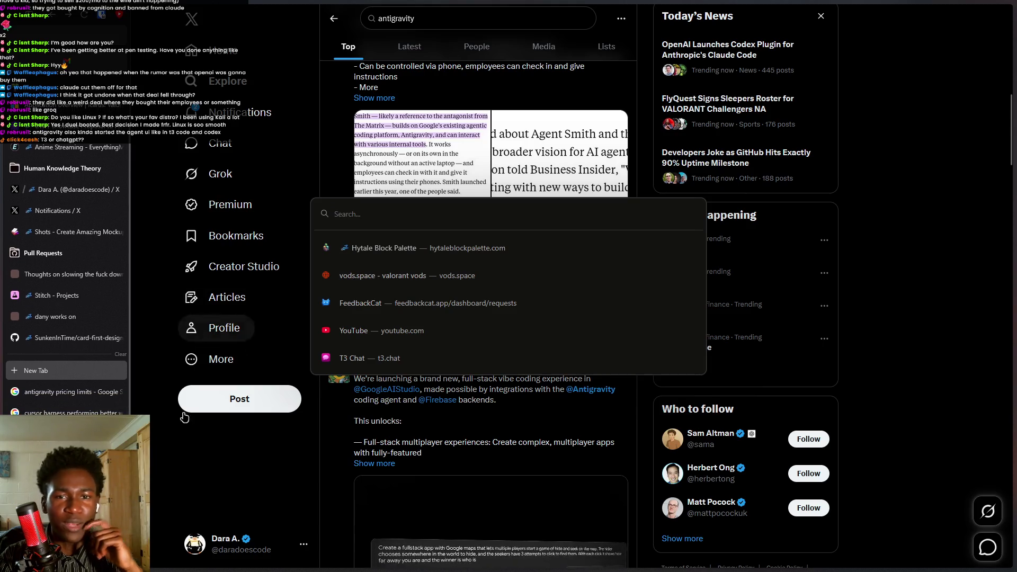
left_click(168, 494)
key("ctrl+t")
type("t3")
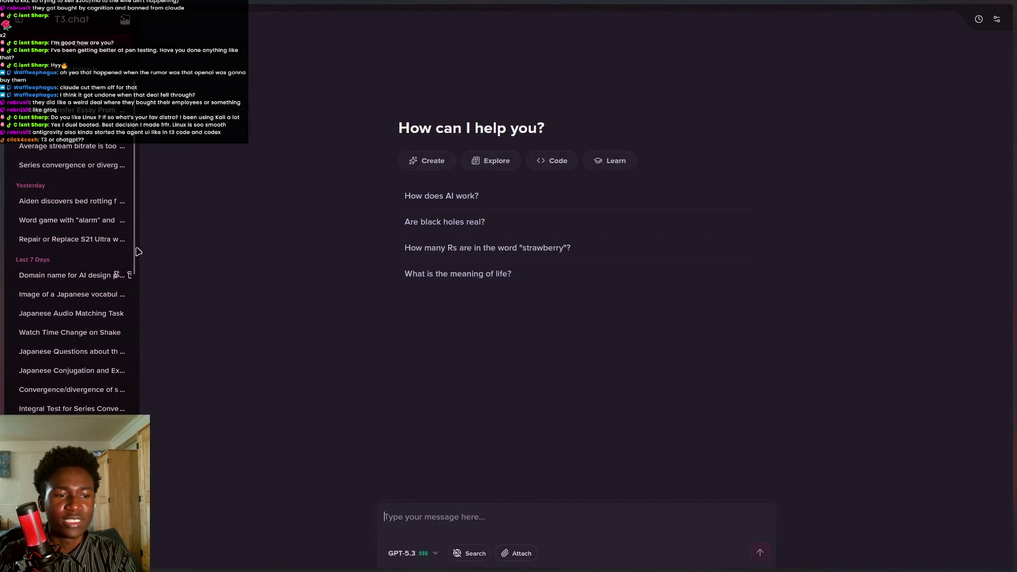
scroll(118, 227, "down", 10)
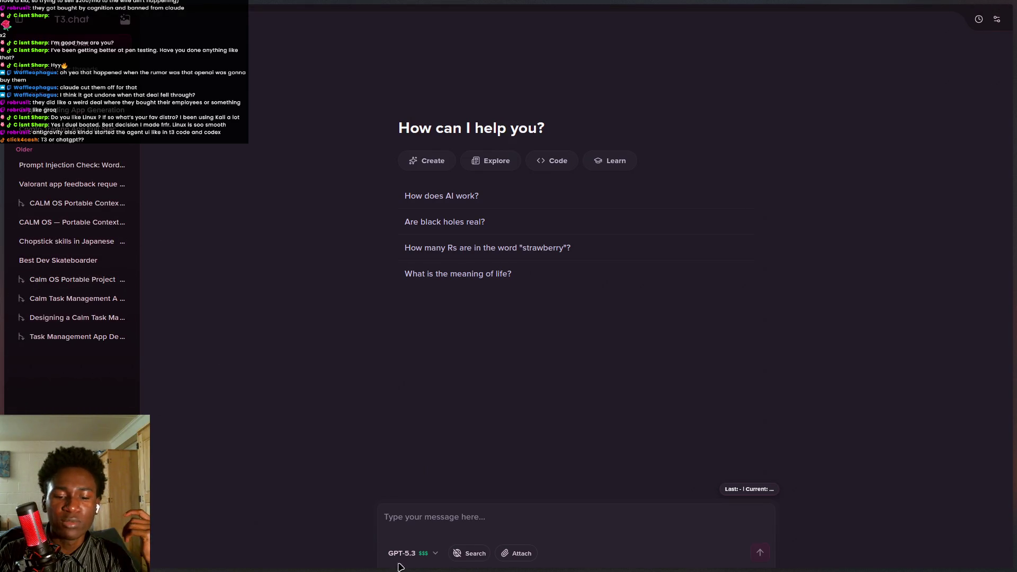
mouse_move(401, 567)
mouse_move(953, 11)
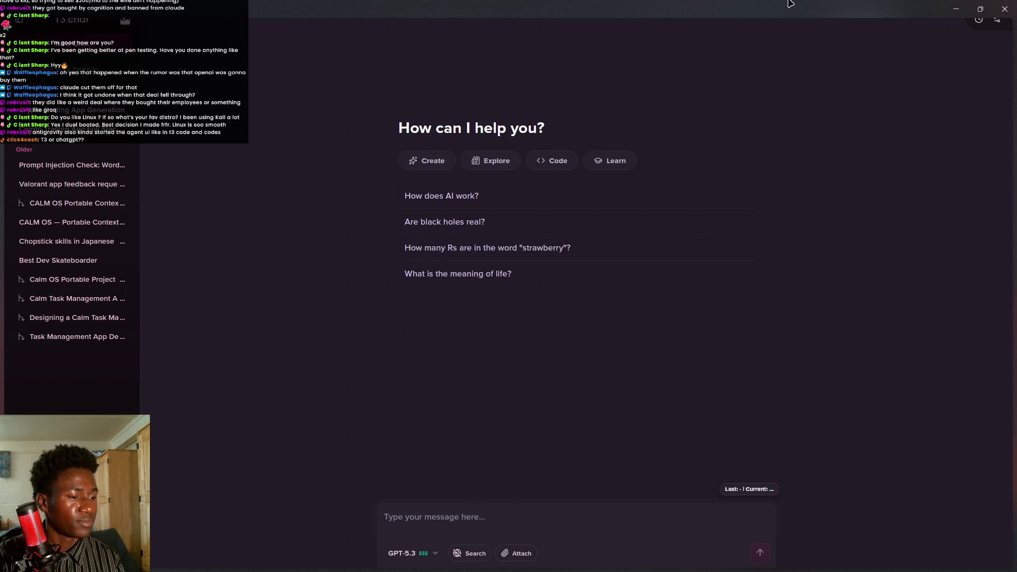
key("alt+Tab")
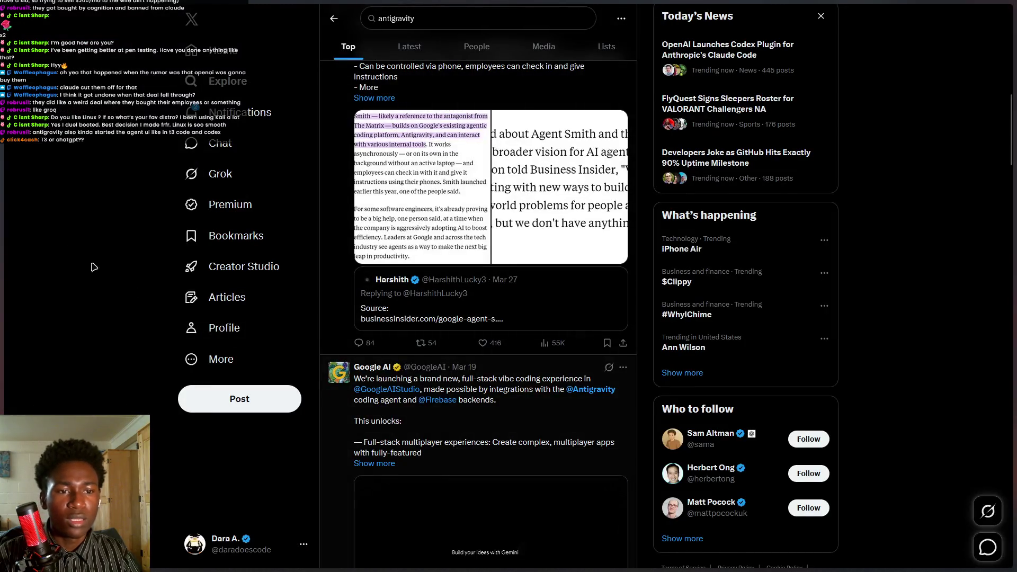
Cycle past the TechCrunch, Reddit and Windsurf tabs and land on the tldraw board.
mouse_move(2, 265)
key("ctrl+Tab")
key("ctrl+Tab")
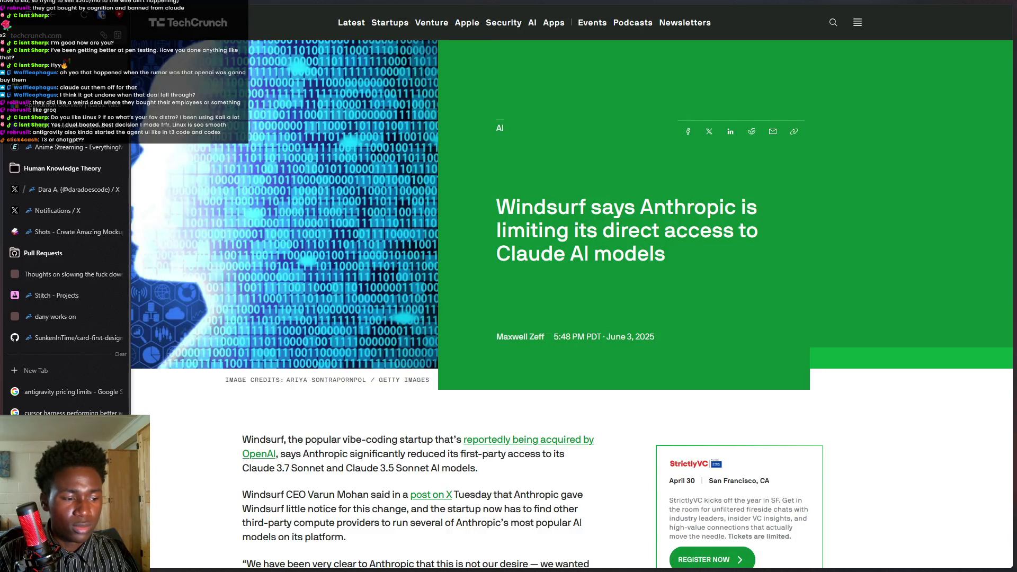
key("ctrl+Tab")
key("ctrl+Tab")
key("ctrl+shift+Tab")
key("ctrl+shift+Tab")
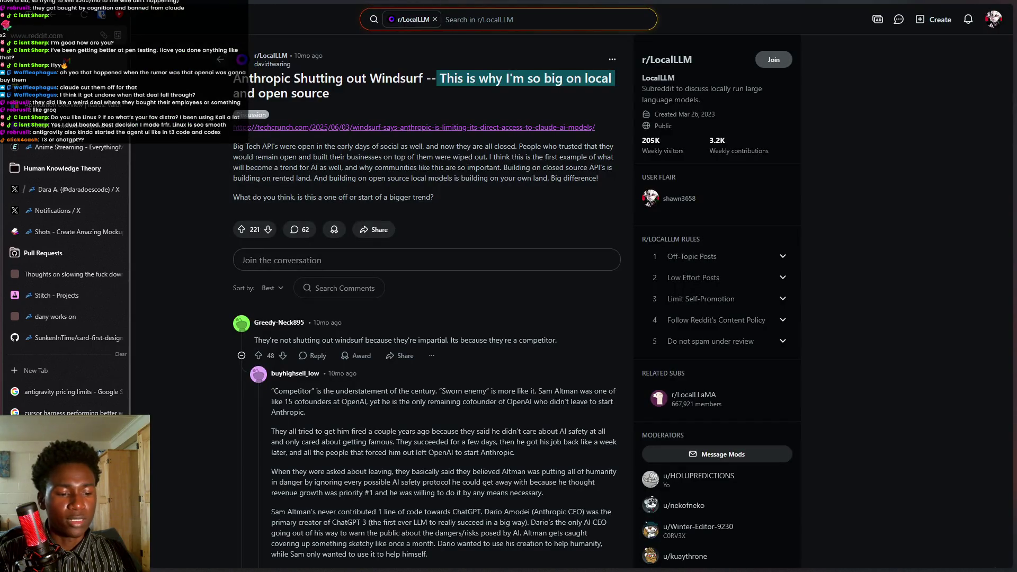
key("ctrl+Tab")
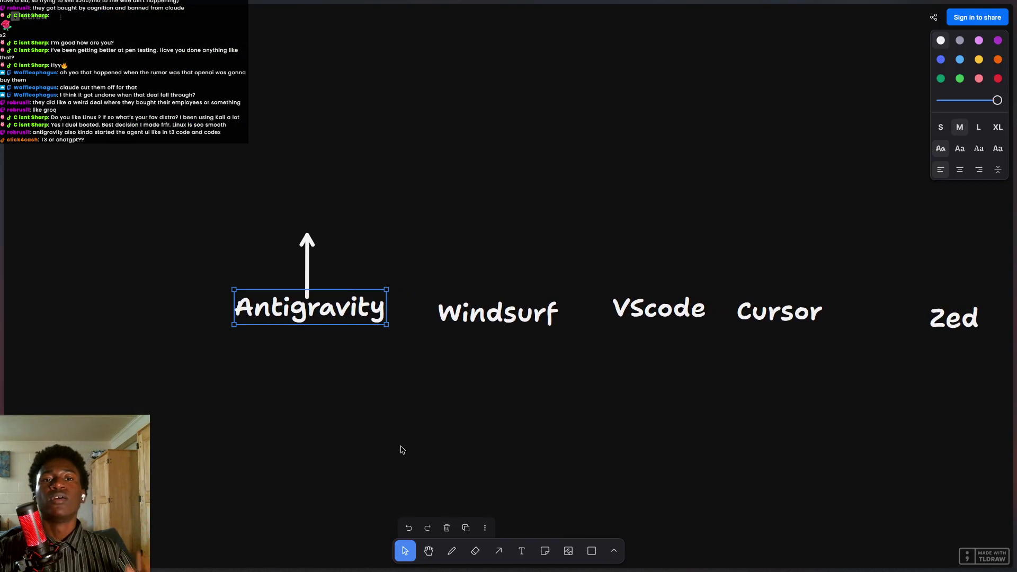
scroll(416, 332, "right", 2)
scroll(415, 332, "down", 1)
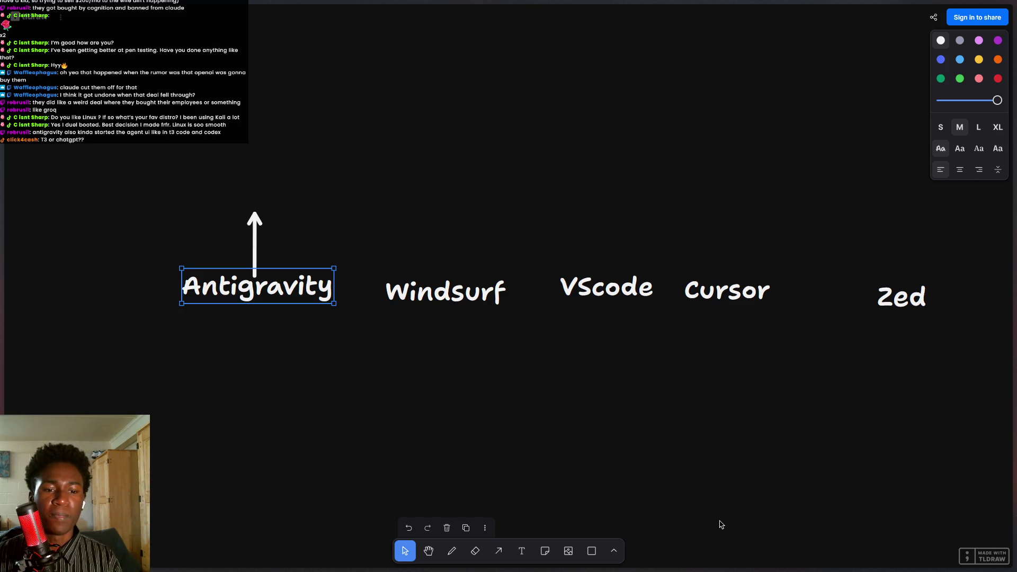
Box-select the Antigravity label with its arrow, then return to the X search results.
scroll(336, 371, "up", 2)
left_click(294, 376)
mouse_move(187, 223)
left_mouse_down()
mouse_move(299, 229)
mouse_move(357, 381)
mouse_move(377, 388)
left_mouse_up()
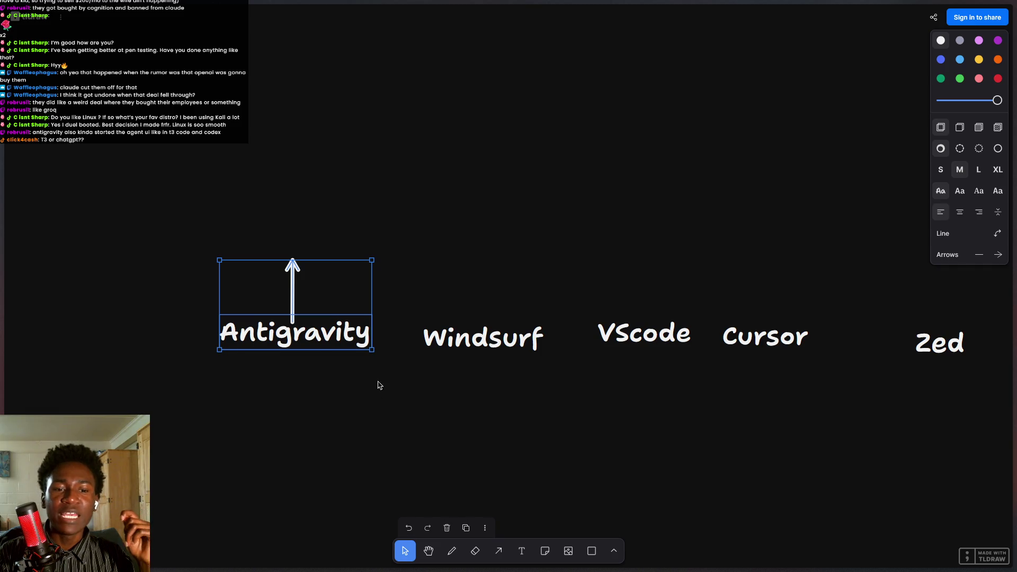
mouse_move(1, 339)
left_click(47, 190)
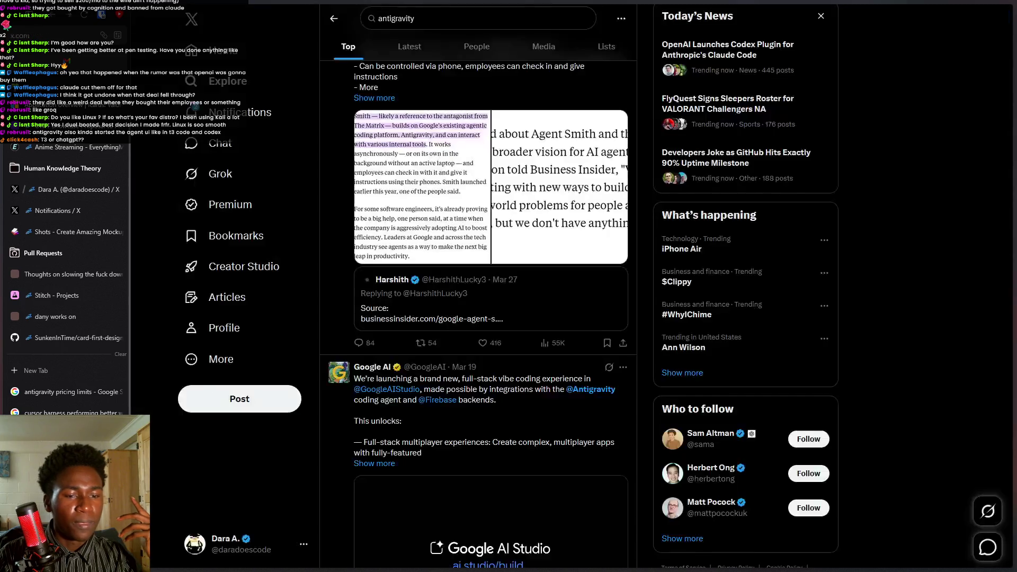
Search X for 'antigravity pricing'.
left_click(429, 17)
key("Escape")
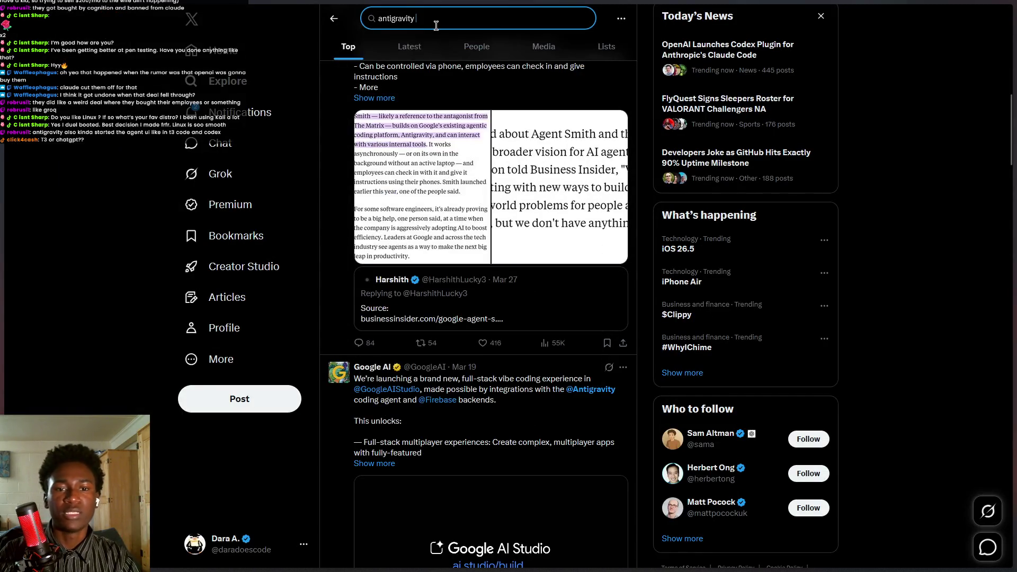
scroll(491, 165, "up", 2)
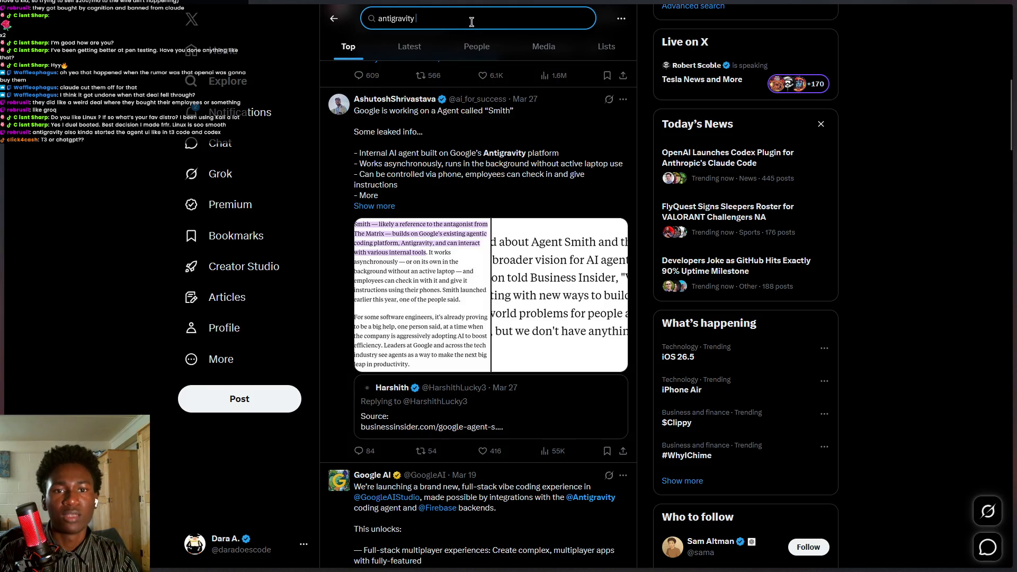
type("pricing")
key("Return")
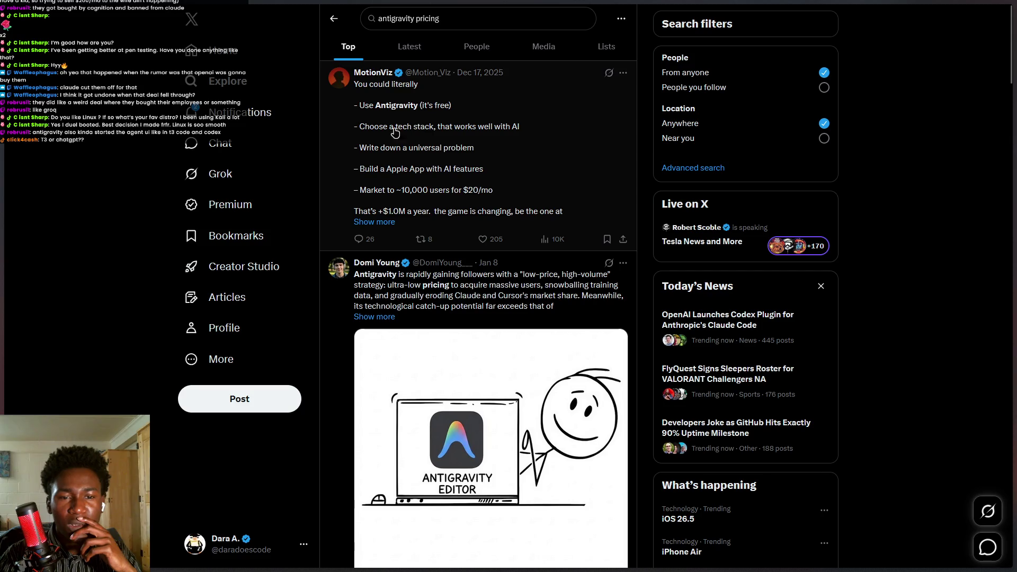
Read the MotionViz post on its own page and return to the results.
left_click_drag(379, 127, 501, 127)
mouse_move(381, 128)
left_mouse_down()
mouse_move(463, 126)
mouse_move(393, 159)
mouse_move(453, 154)
mouse_move(413, 178)
left_mouse_up()
left_click(413, 178)
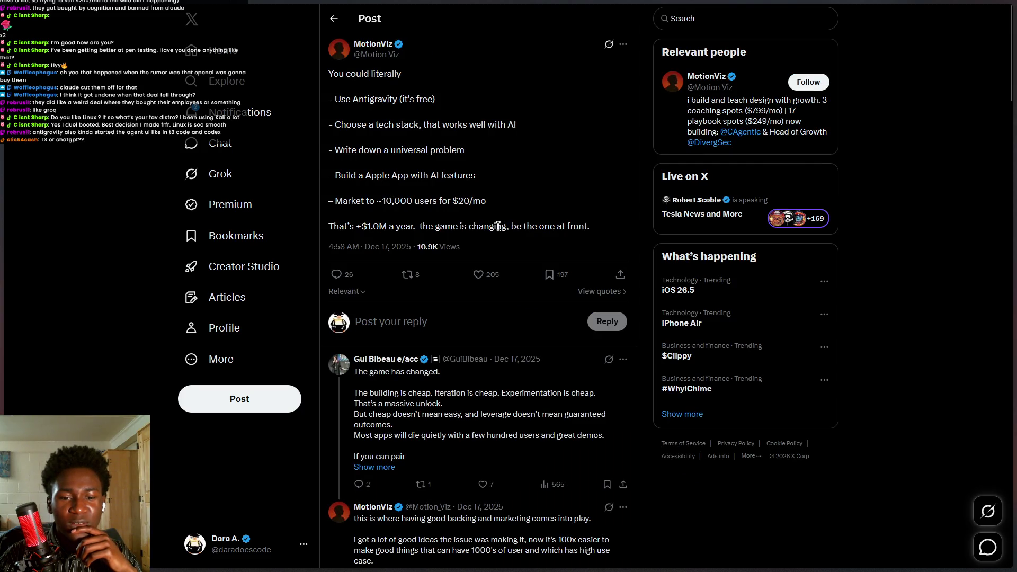
left_click(334, 19)
Scroll through the pricing posts, highlighting Melvyn's remark about antigravity pricing.
scroll(533, 263, "down", 3)
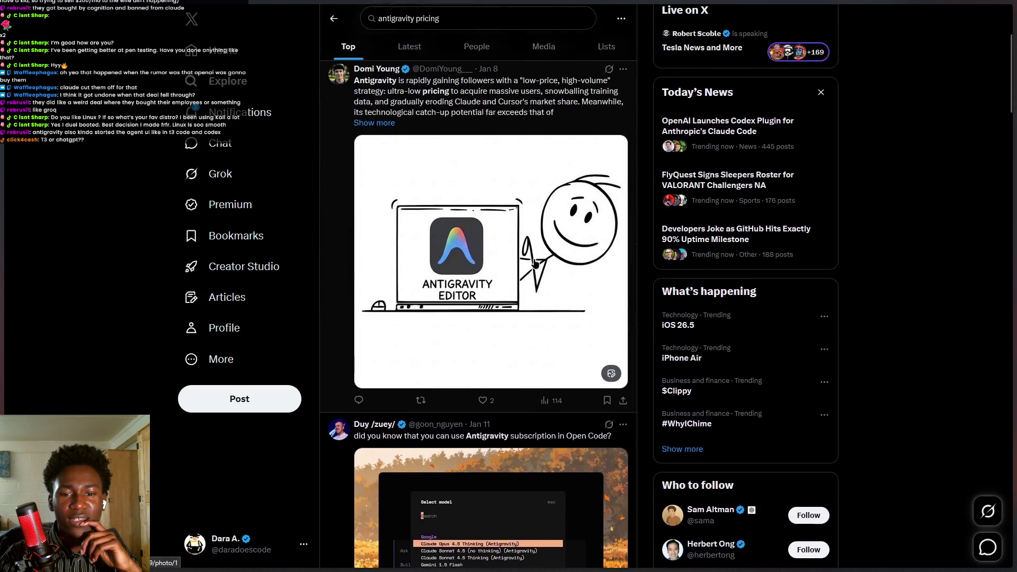
left_click_drag(448, 123, 509, 127)
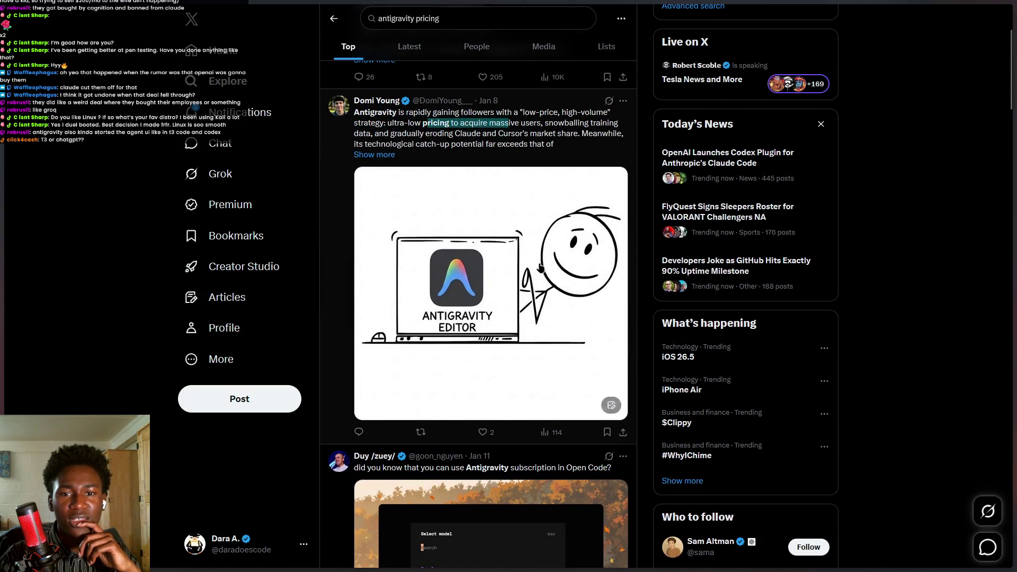
scroll(525, 311, "down", 5)
scroll(517, 309, "down", 5)
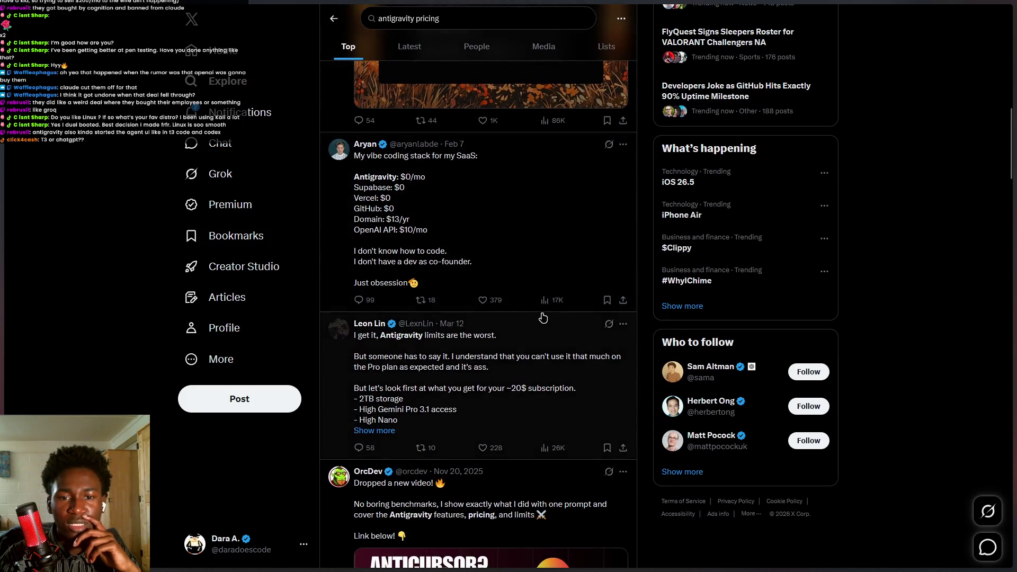
scroll(521, 296, "down", 4)
scroll(520, 295, "down", 6)
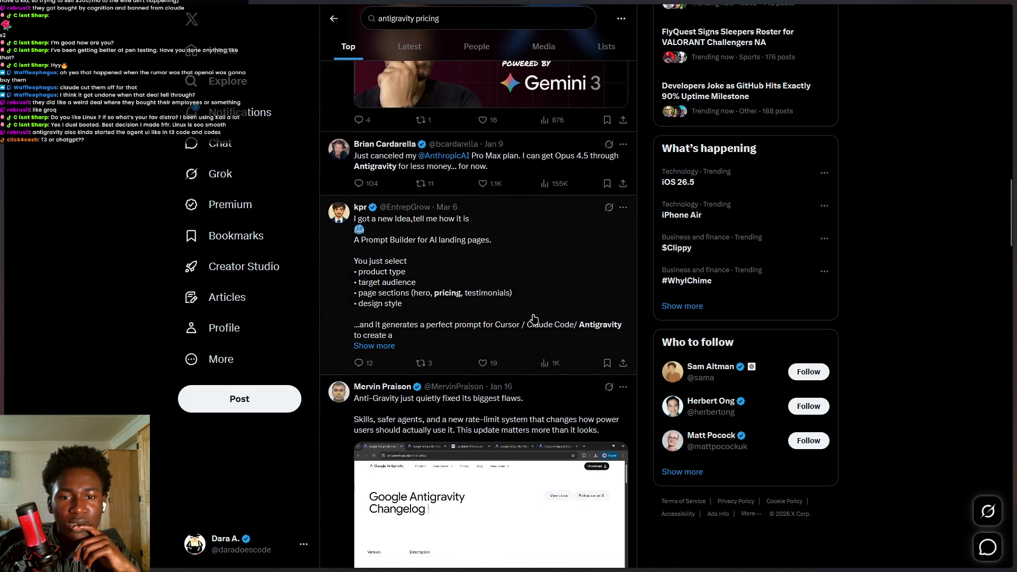
scroll(481, 277, "down", 6)
scroll(472, 287, "up", 5)
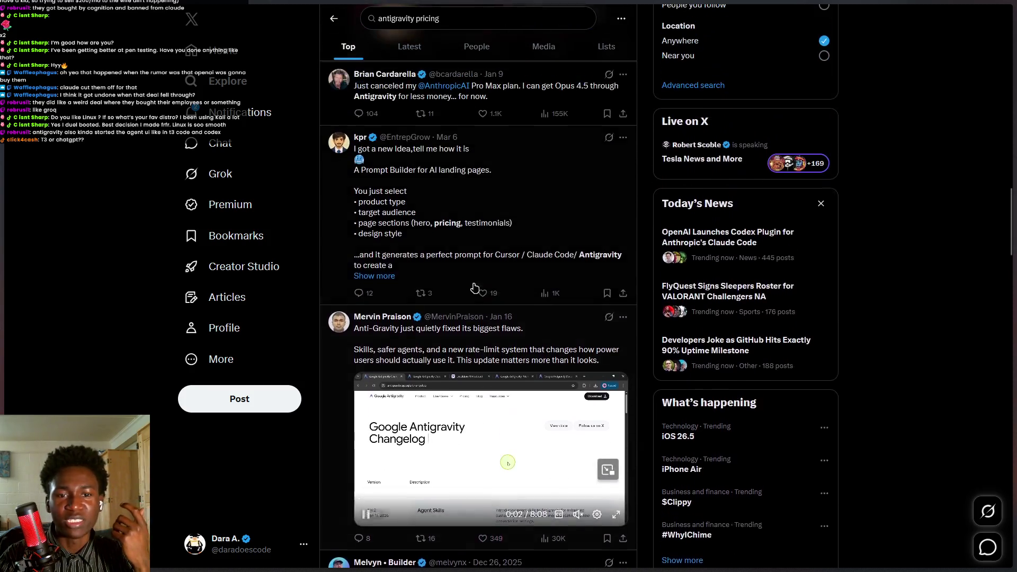
scroll(399, 236, "down", 10)
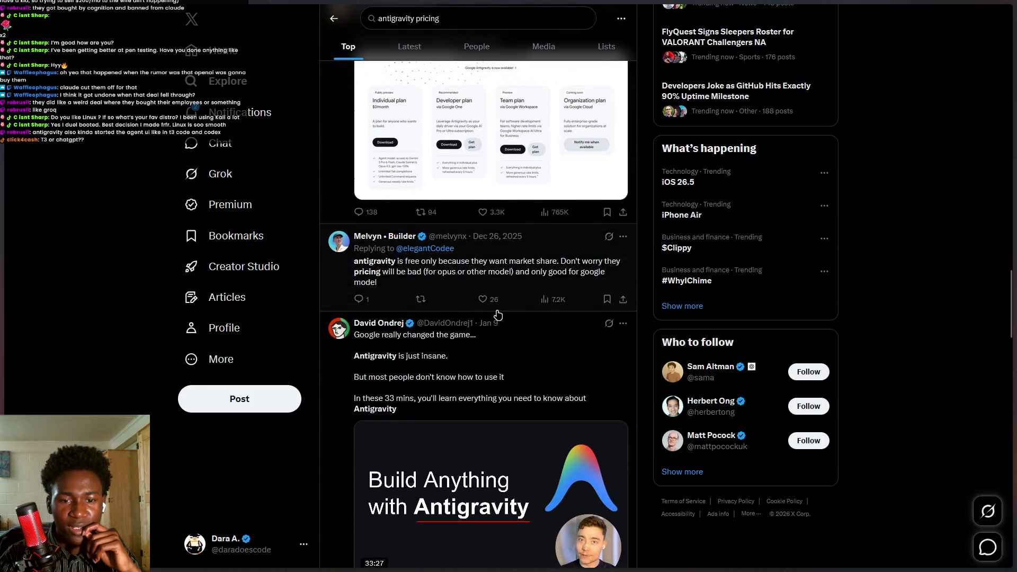
mouse_move(489, 261)
left_mouse_down()
mouse_move(597, 264)
mouse_move(354, 262)
mouse_move(599, 276)
left_mouse_up()
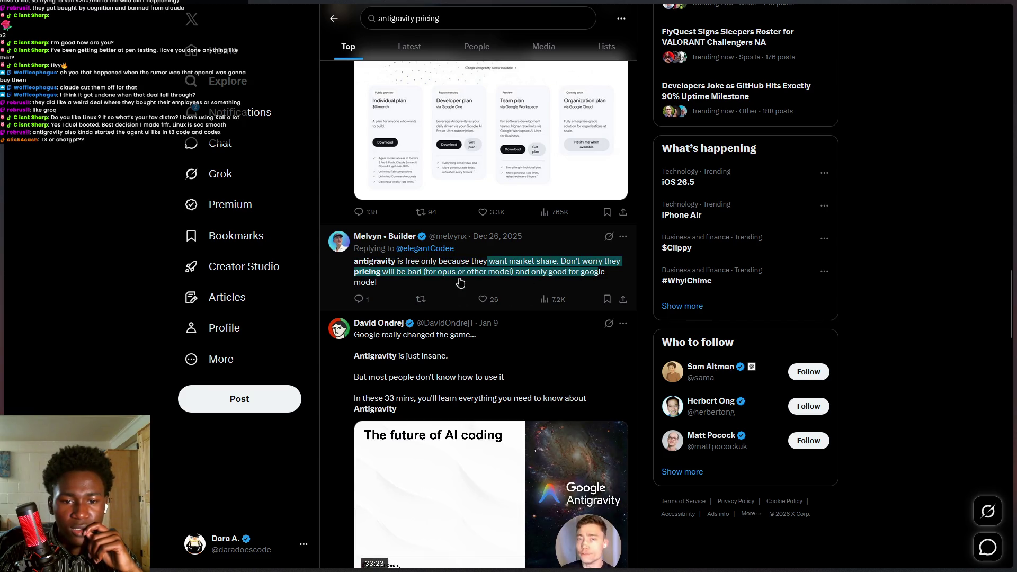
scroll(588, 286, "down", 15)
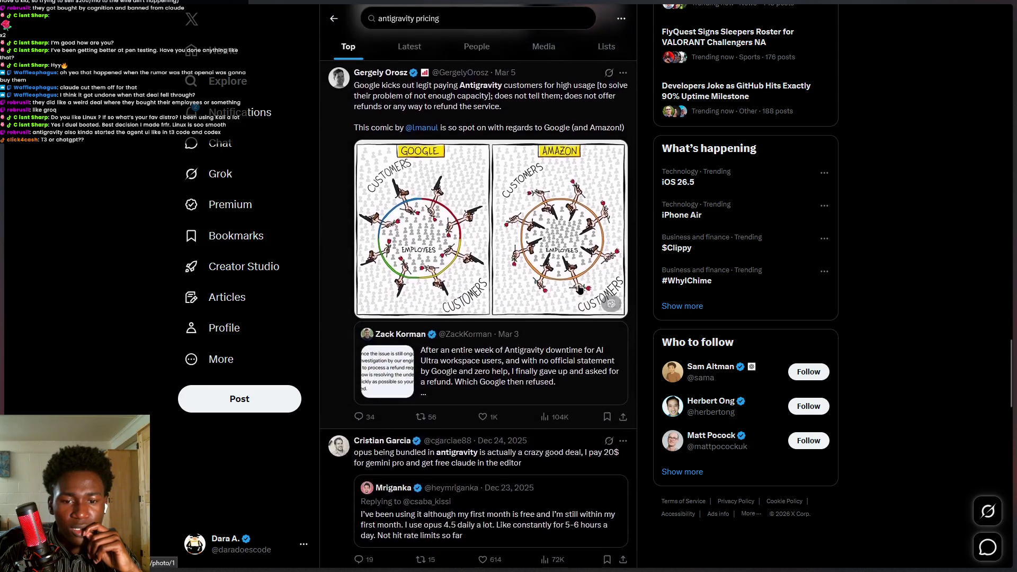
scroll(574, 293, "down", 1)
Run a web search for 'antigravity pricing docs'.
triple_click(449, 20)
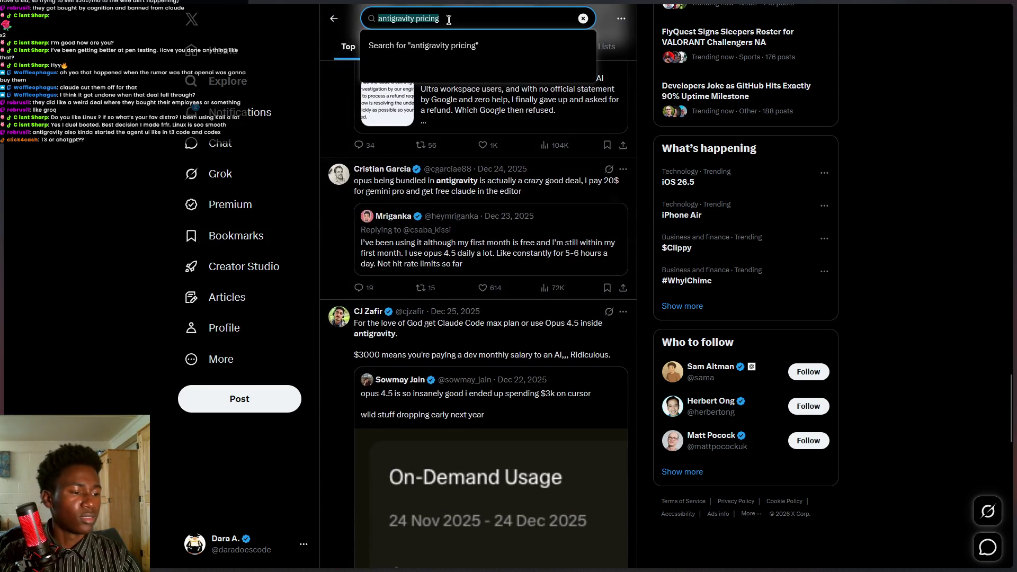
key("alt+space")
type("antigravity pricing docs")
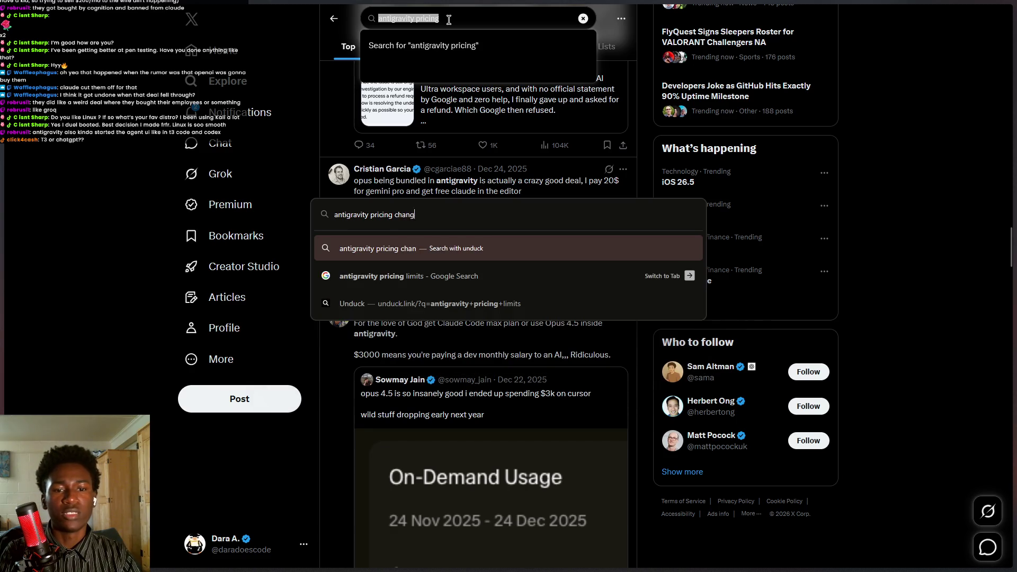
key("Return")
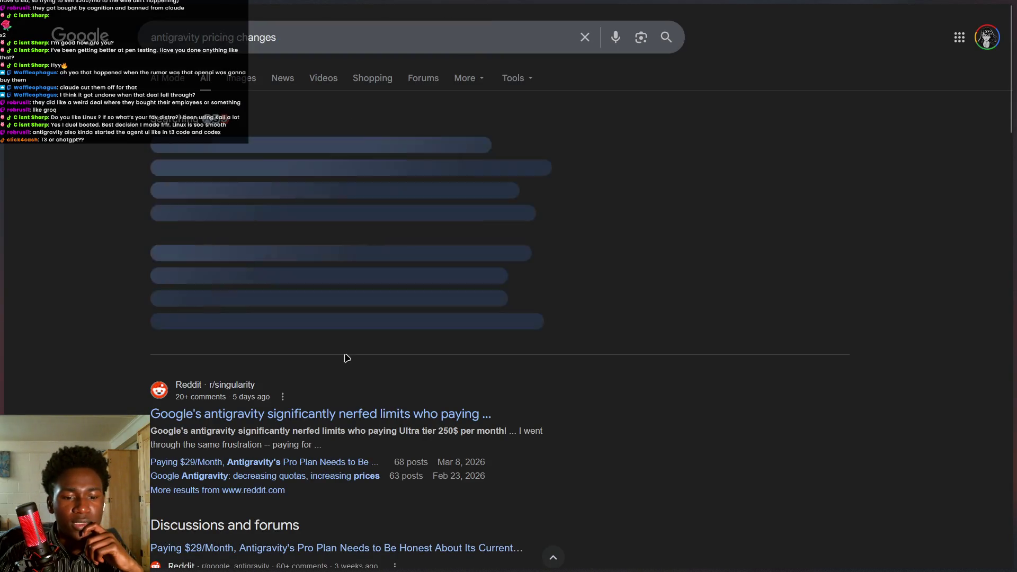
Read the r/singularity post on nerfed $250 Ultra-tier limits, then type 'can you use claude models in antigravity for free'.
left_click(416, 352)
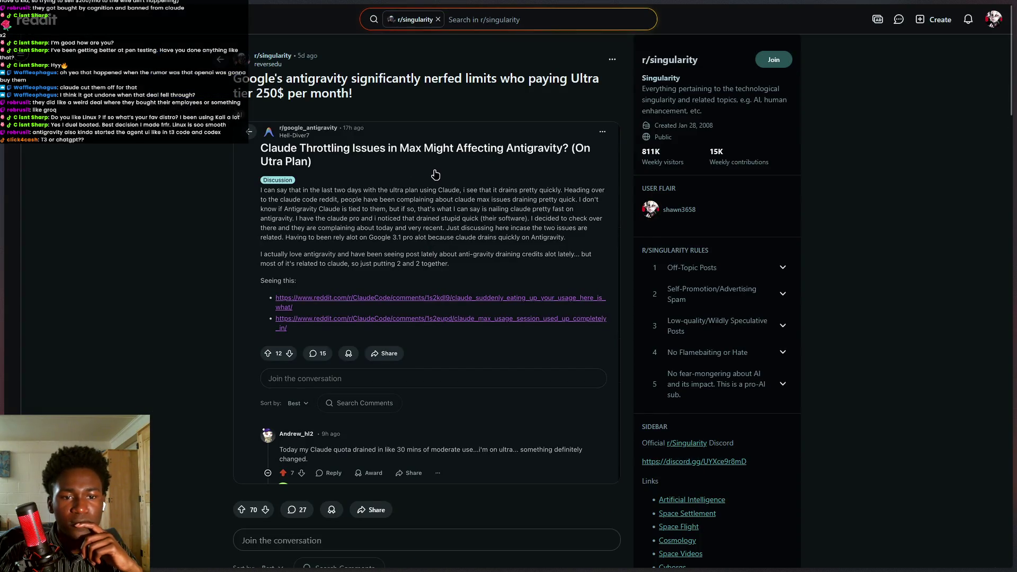
left_click_drag(337, 91, 393, 97)
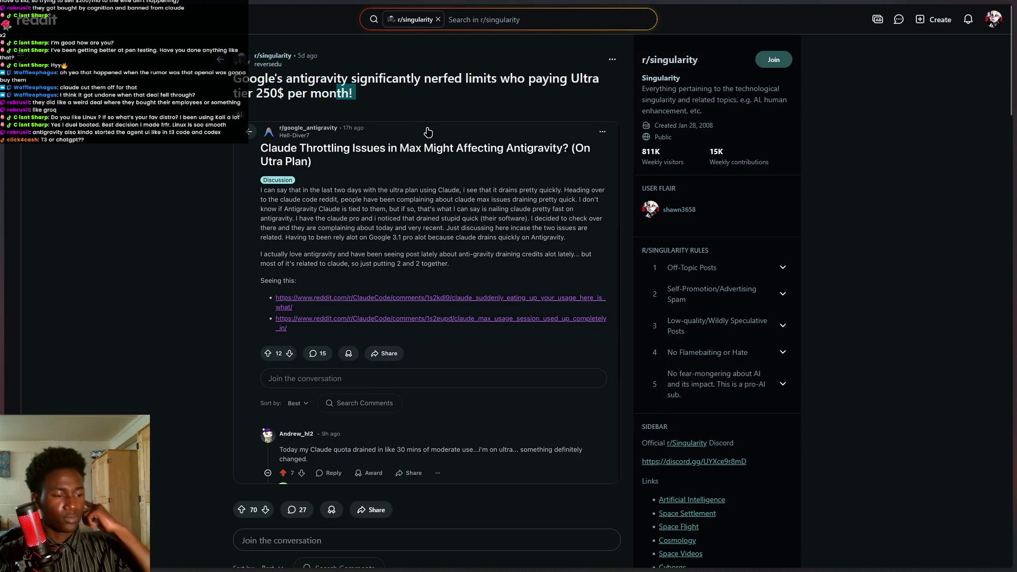
mouse_move(10, 289)
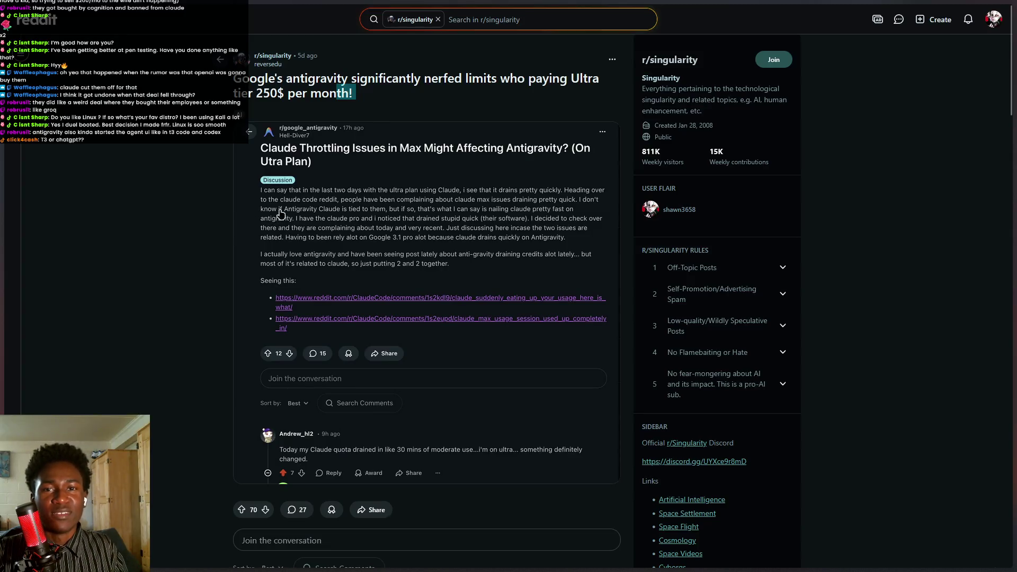
mouse_move(423, 78)
left_mouse_down()
mouse_move(634, 84)
mouse_move(567, 81)
left_mouse_up()
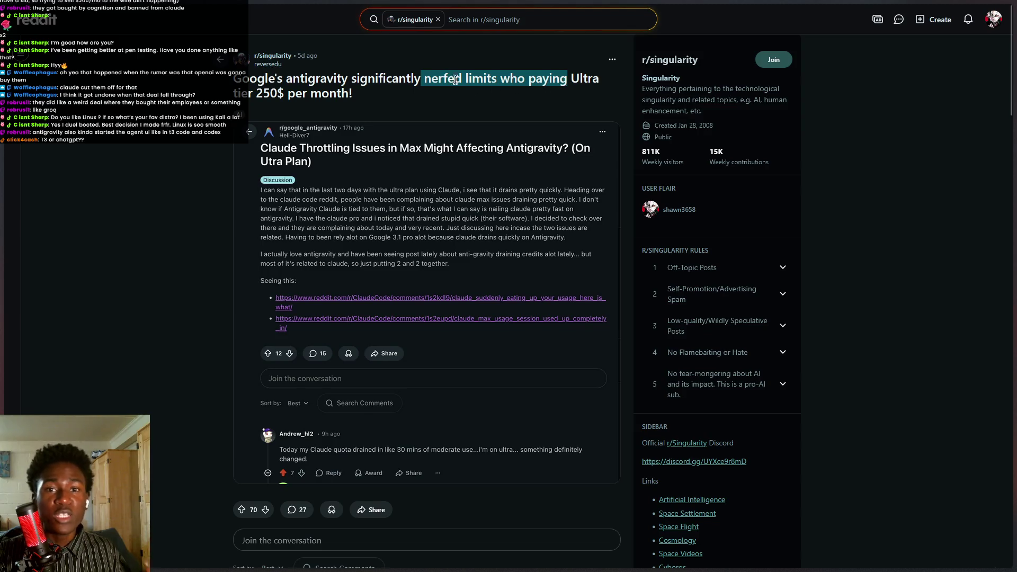
left_click(426, 78)
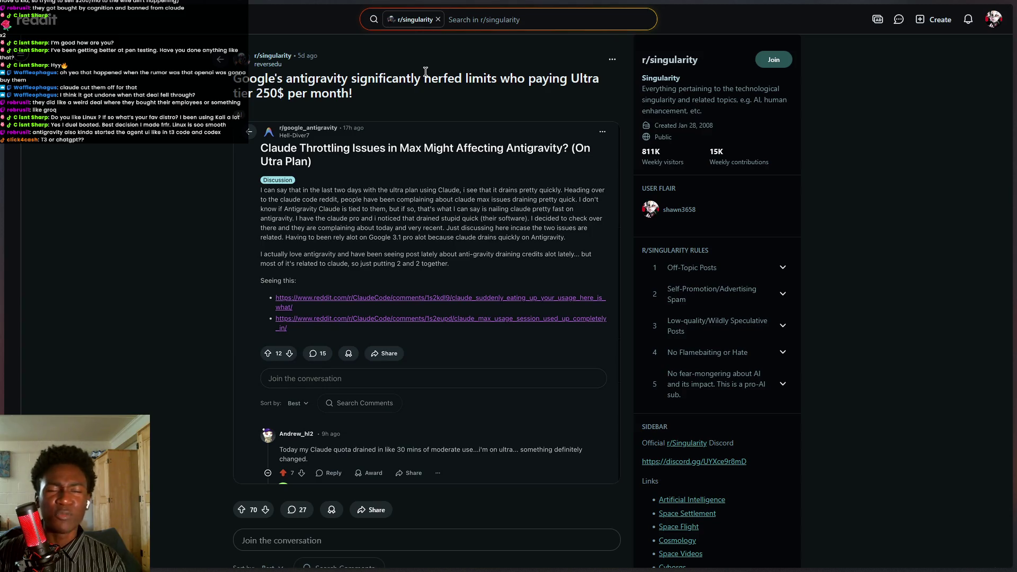
key("ctrl+t")
type("can ")
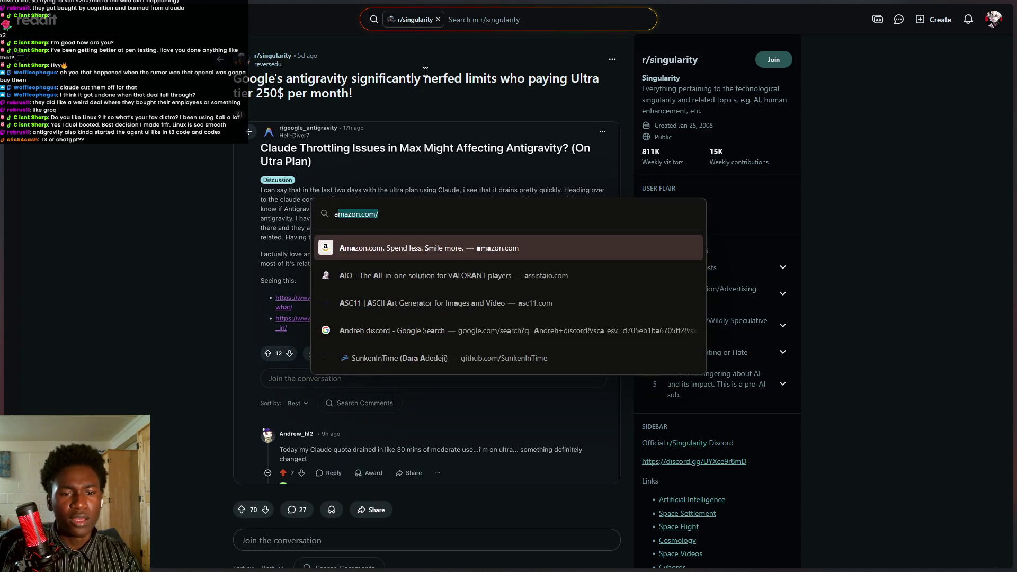
type("you use ")
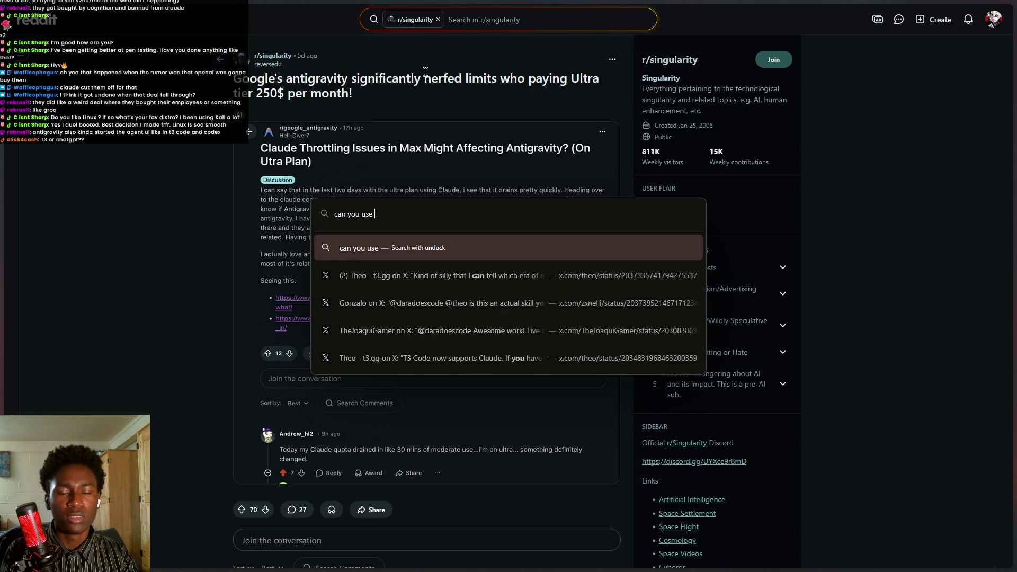
type("claude models in ")
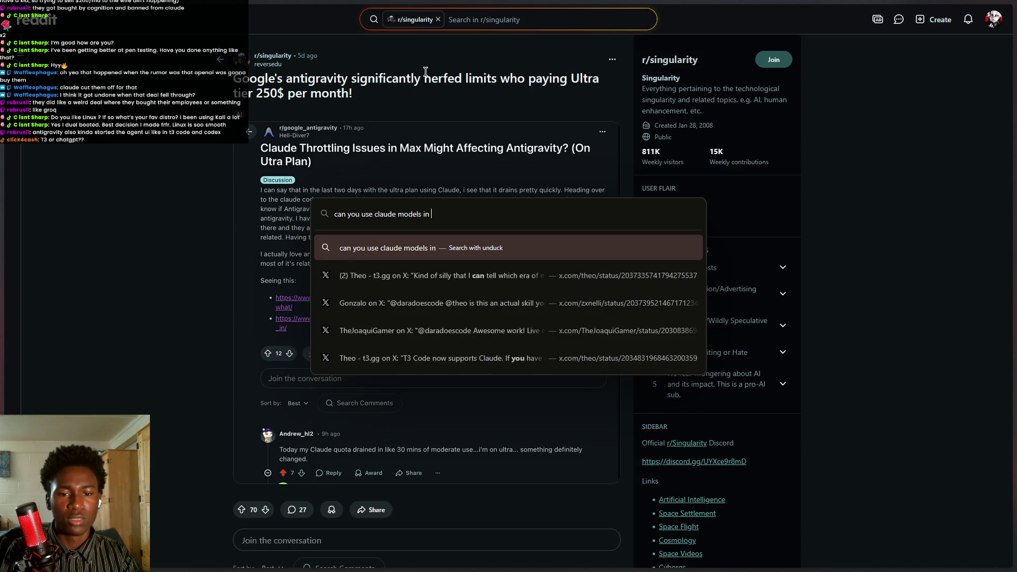
type("antigravity for free")
Search whether Claude models are free in Antigravity, then revisit the Reddit post title.
key("Return")
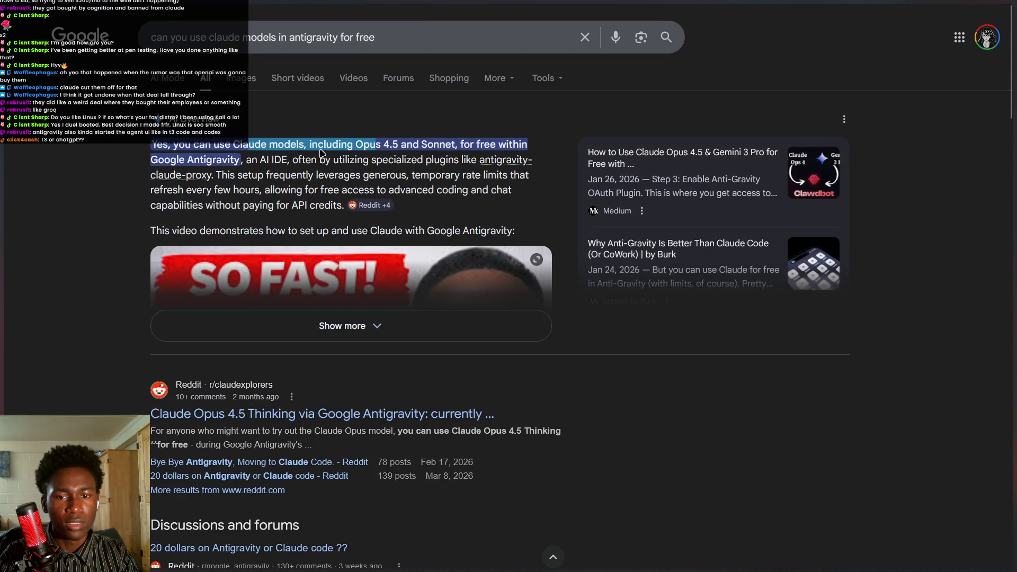
key("alt+Left")
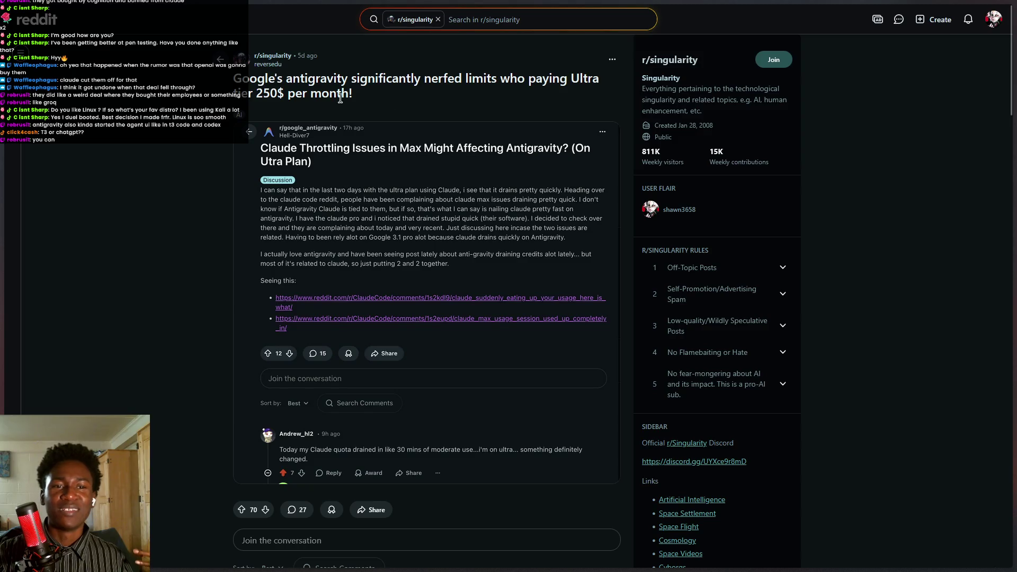
mouse_move(233, 79)
left_mouse_down()
mouse_move(474, 92)
mouse_move(351, 80)
left_mouse_up()
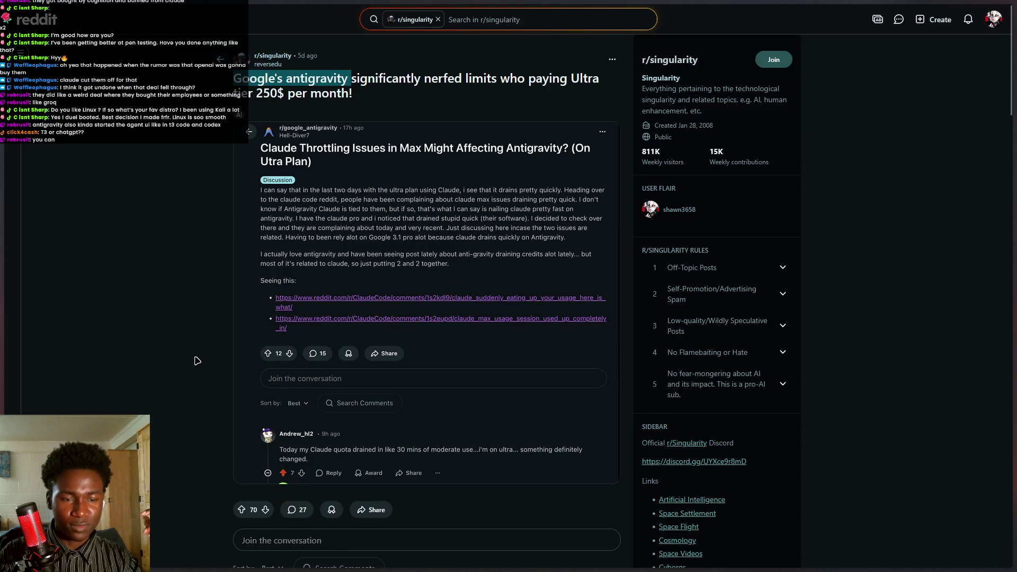
Return to the tldraw comparison board.
mouse_move(2, 328)
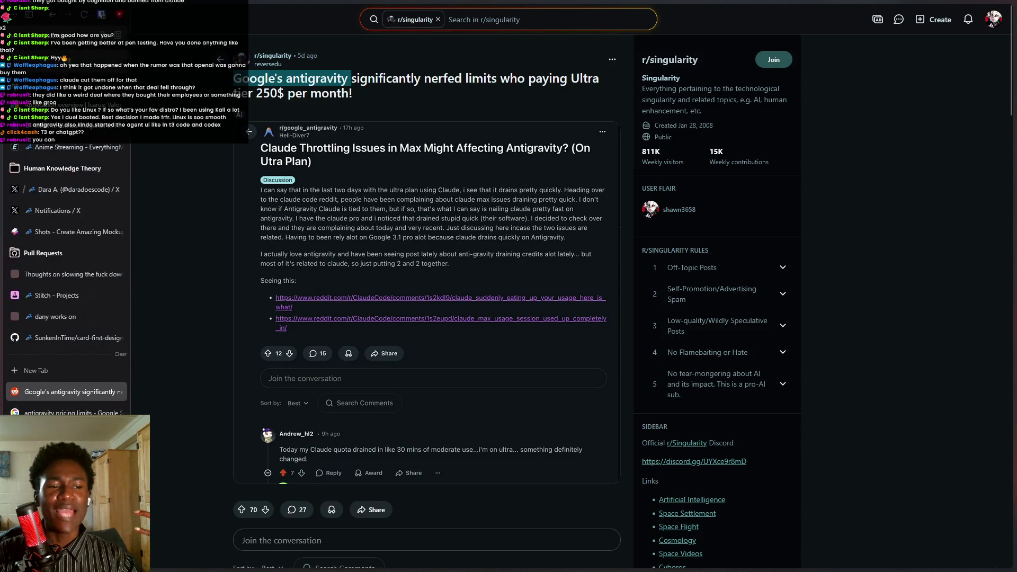
scroll(67, 318, "down", 1)
left_click(69, 434)
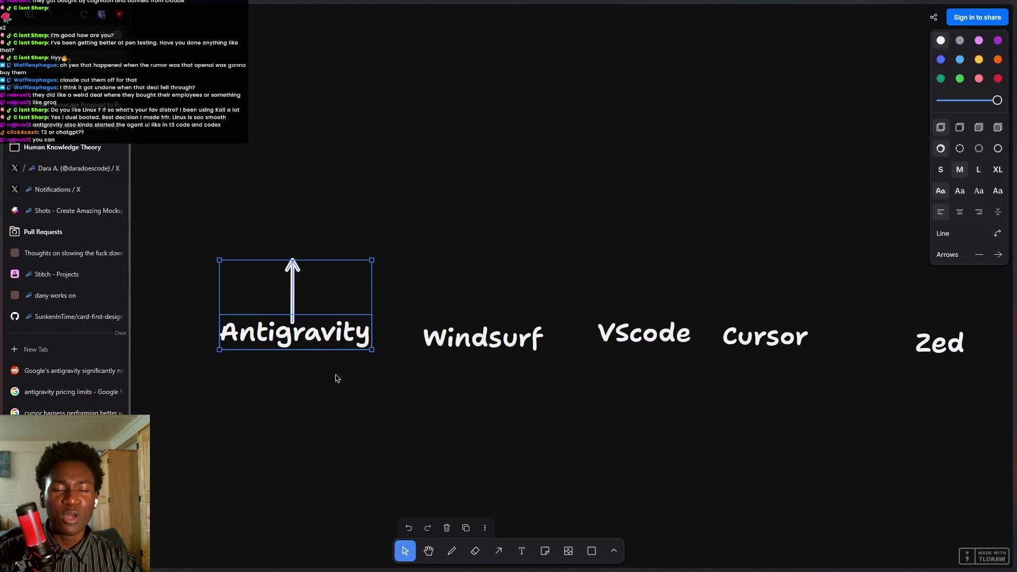
scroll(429, 245, "up", 2)
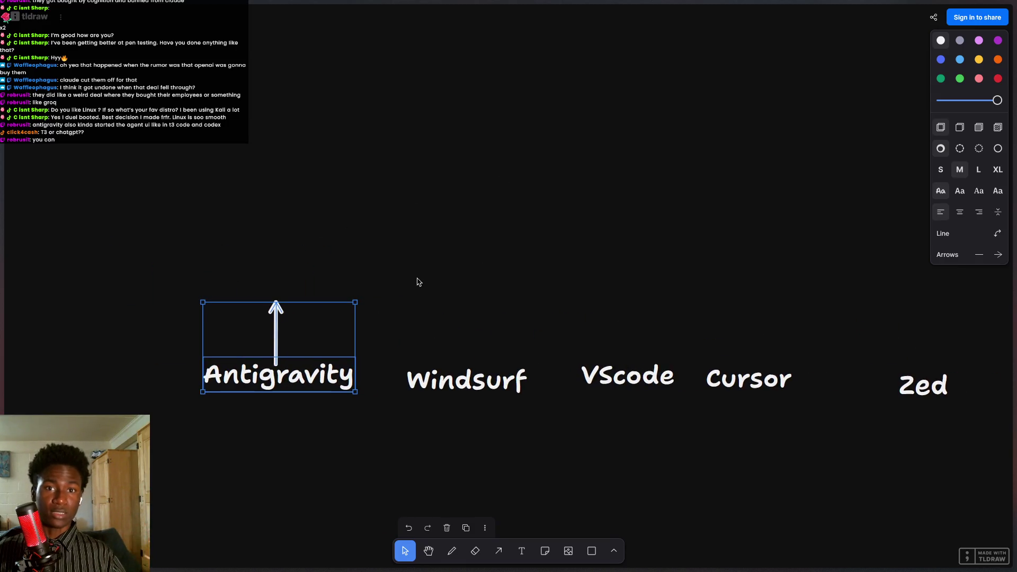
scroll(568, 268, "down", 3)
scroll(567, 268, "right", 4)
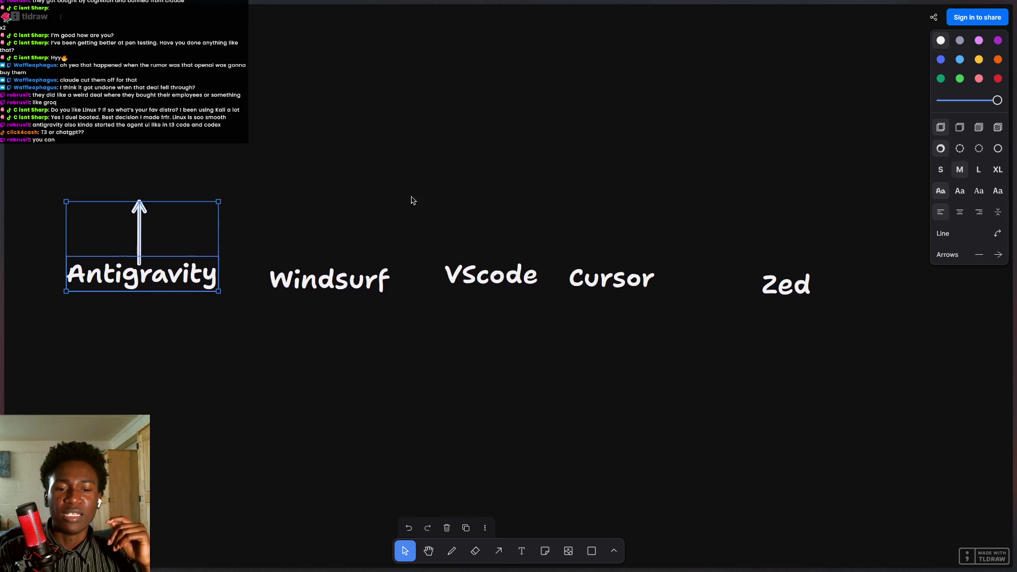
key("Escape")
left_click_drag(306, 283, 352, 352)
left_click(342, 281)
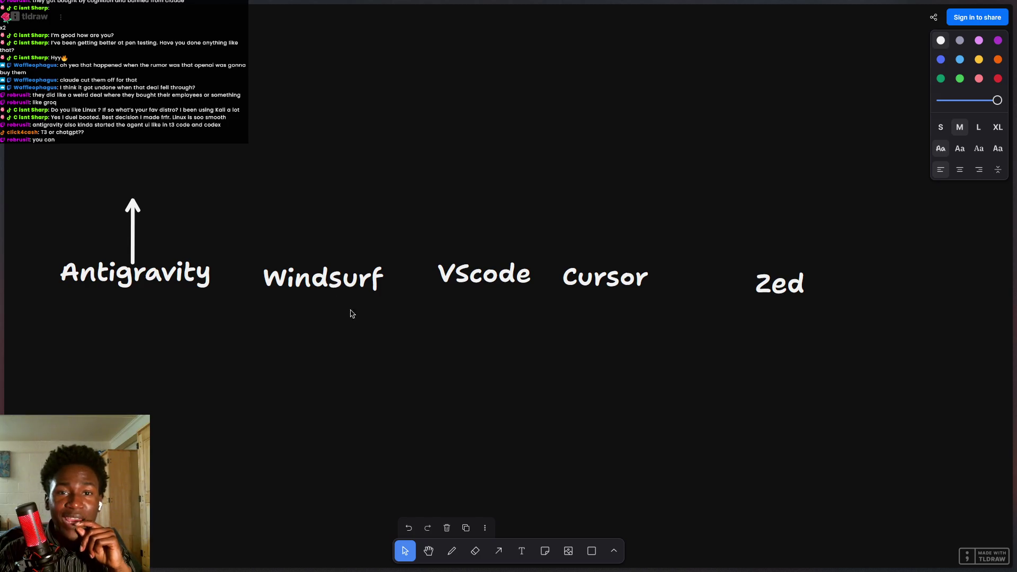
left_click(328, 283)
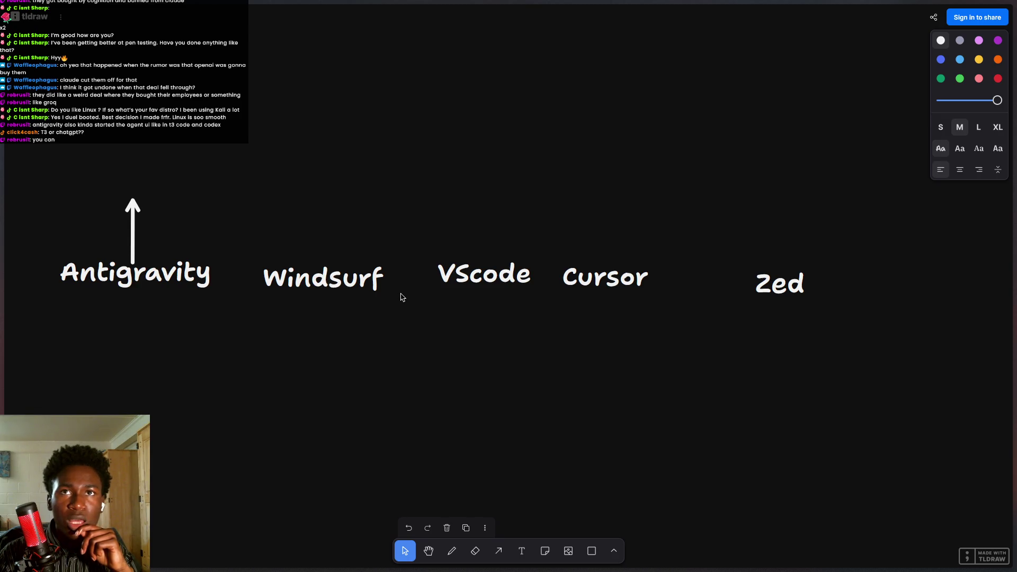
mouse_move(403, 335)
left_mouse_down()
mouse_move(482, 416)
mouse_move(479, 348)
left_mouse_up()
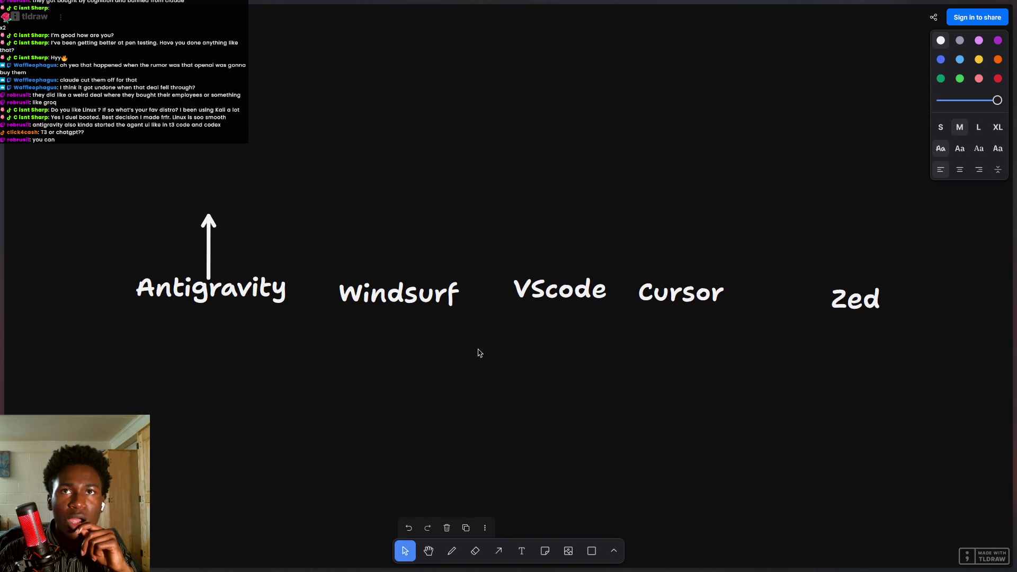
left_click(416, 281)
left_click(412, 301)
key("Escape")
key("Escape")
left_click(412, 297)
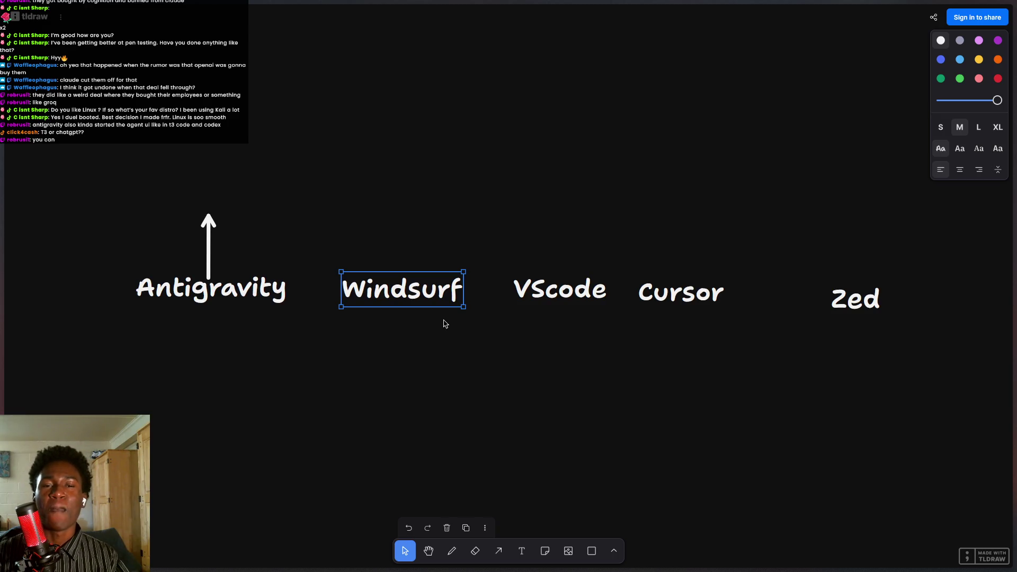
double_click(416, 291)
left_click(415, 291)
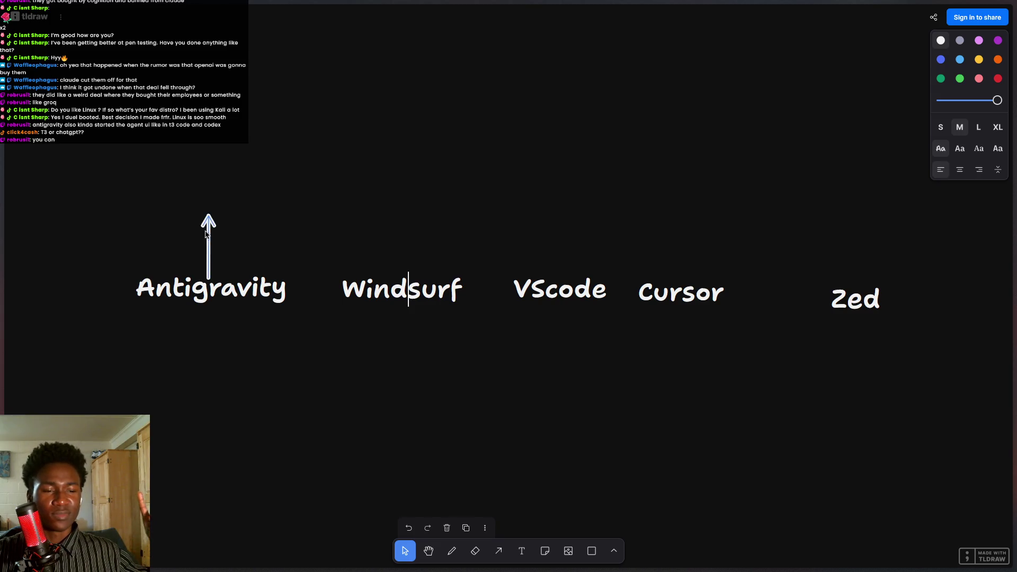
mouse_move(5, 255)
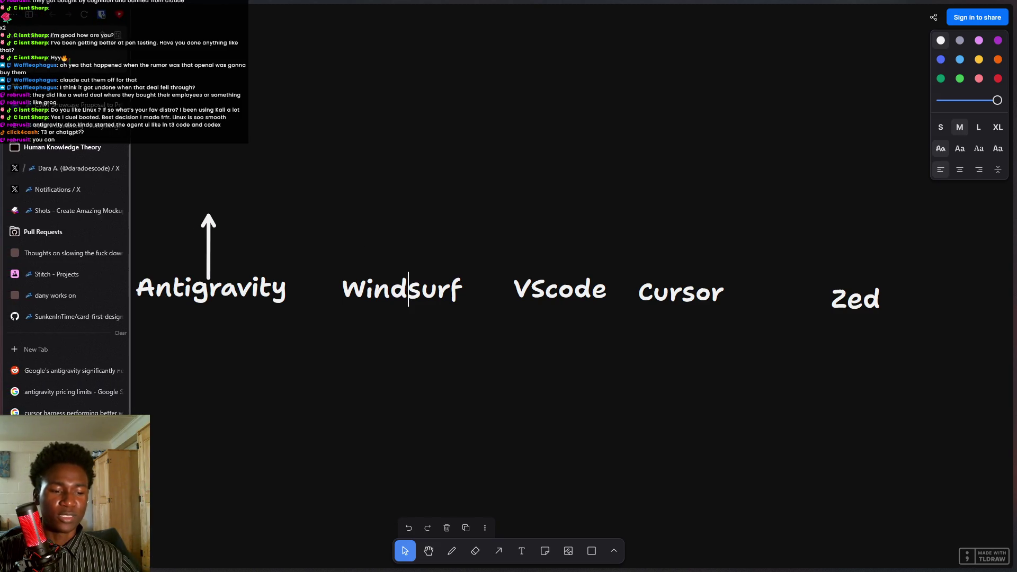
Read the TechCrunch Windsurf article, highlighting its Claude 3.7 and 3.5 Sonnet mention, then return to tldraw.
left_click(64, 125)
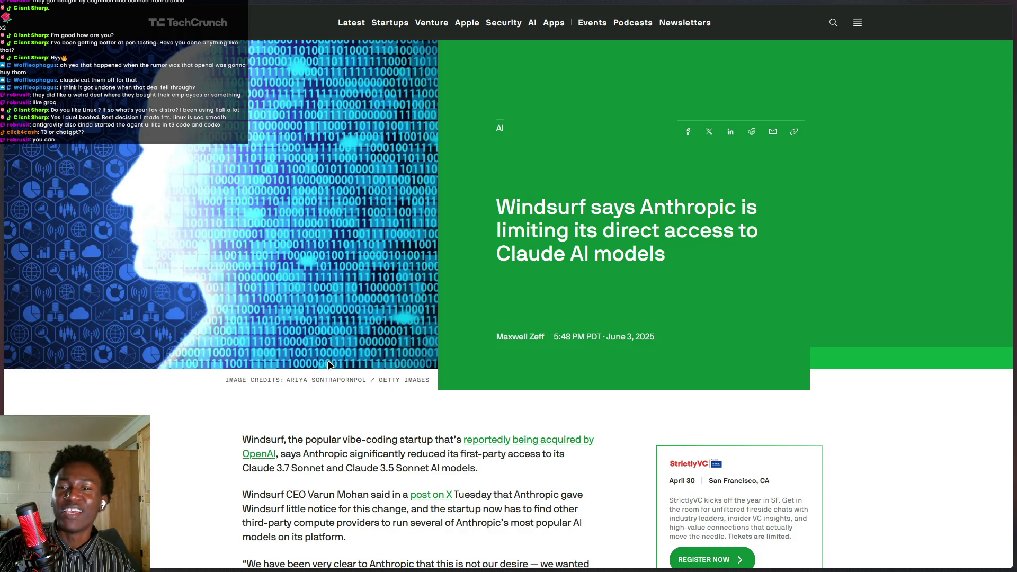
scroll(331, 353, "down", 5)
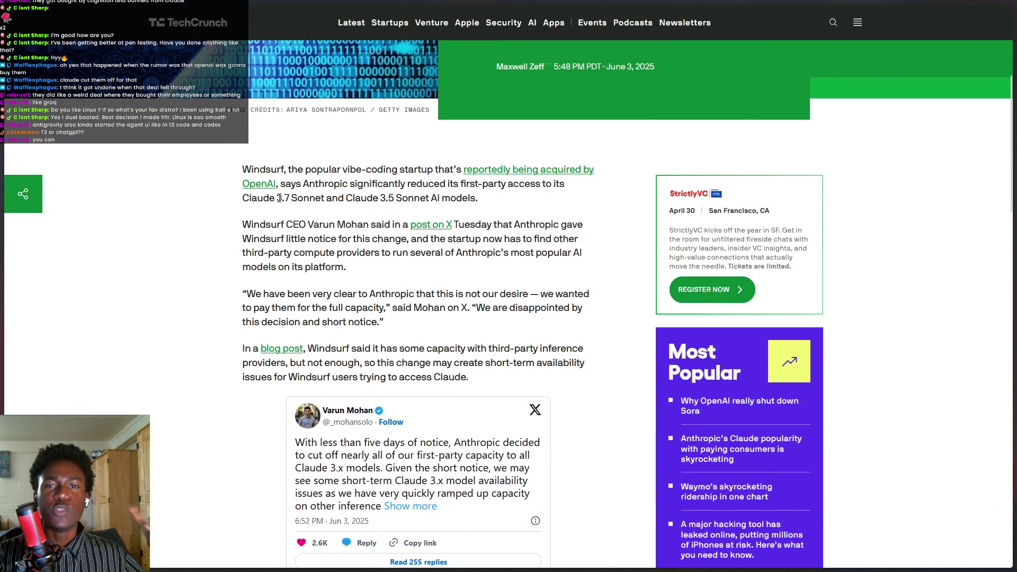
mouse_move(277, 199)
left_mouse_down()
mouse_move(480, 184)
mouse_move(460, 199)
left_mouse_up()
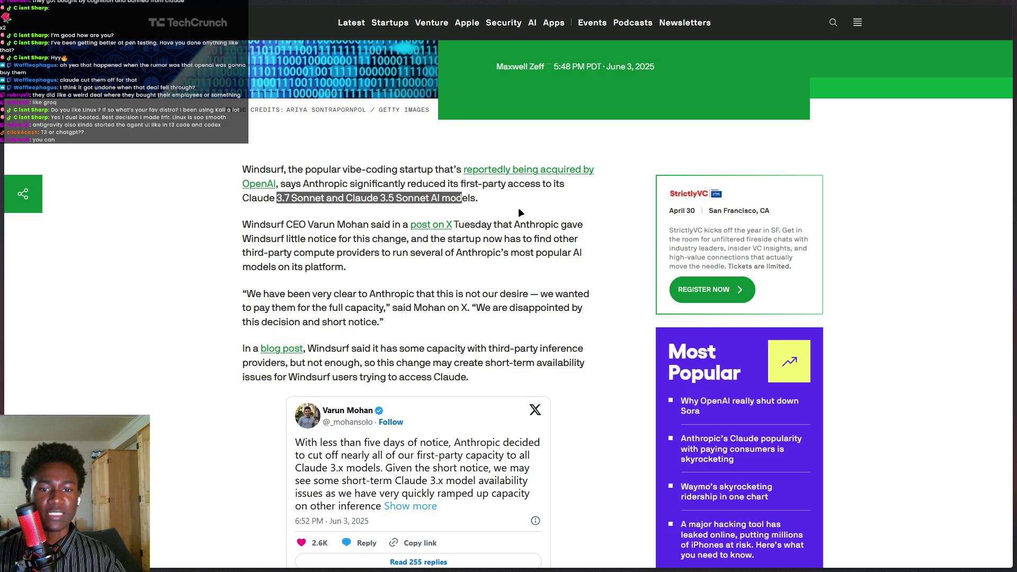
scroll(518, 208, "down", 4)
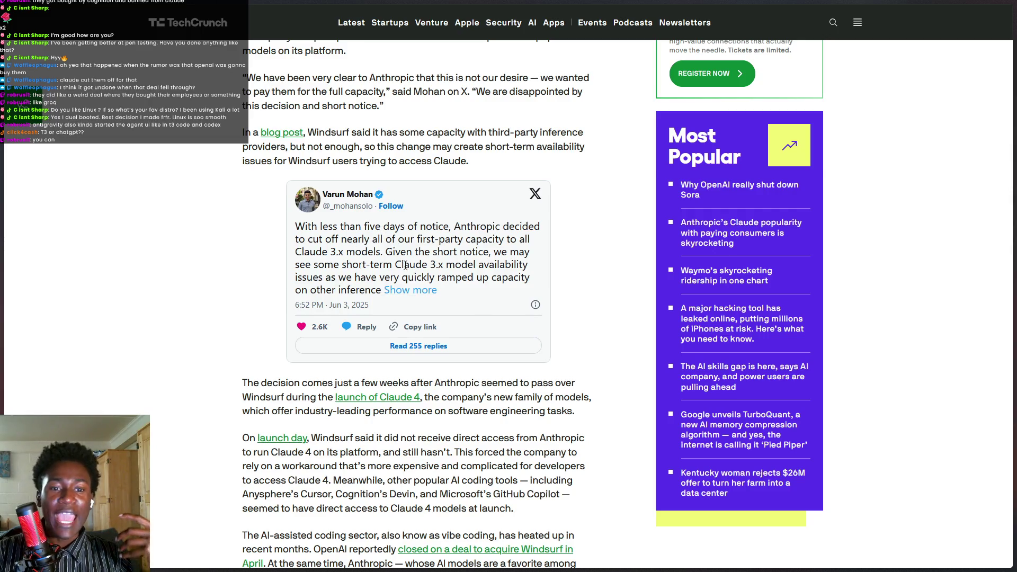
scroll(405, 265, "up", 3)
left_click_drag(276, 143, 462, 144)
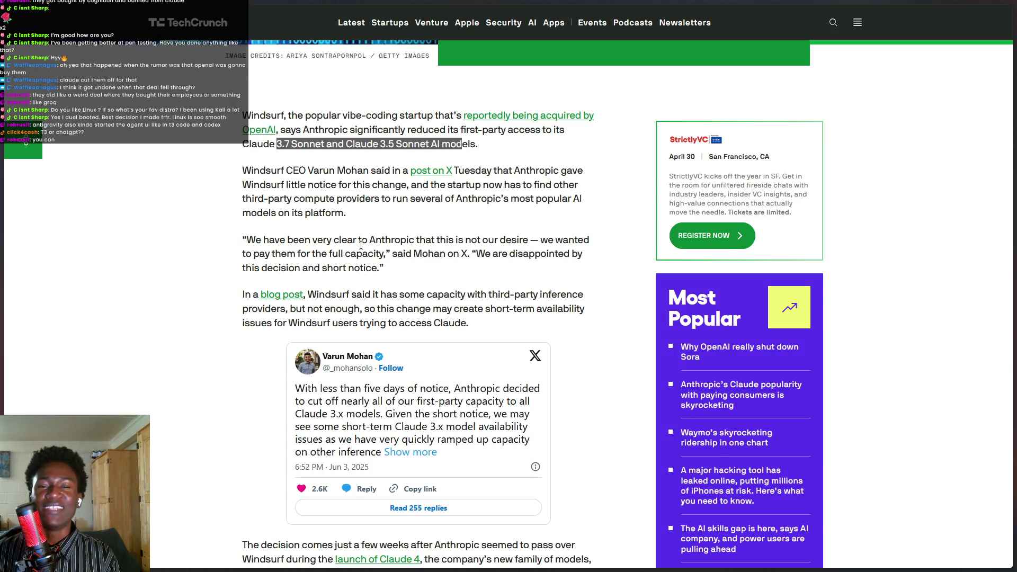
mouse_move(2, 244)
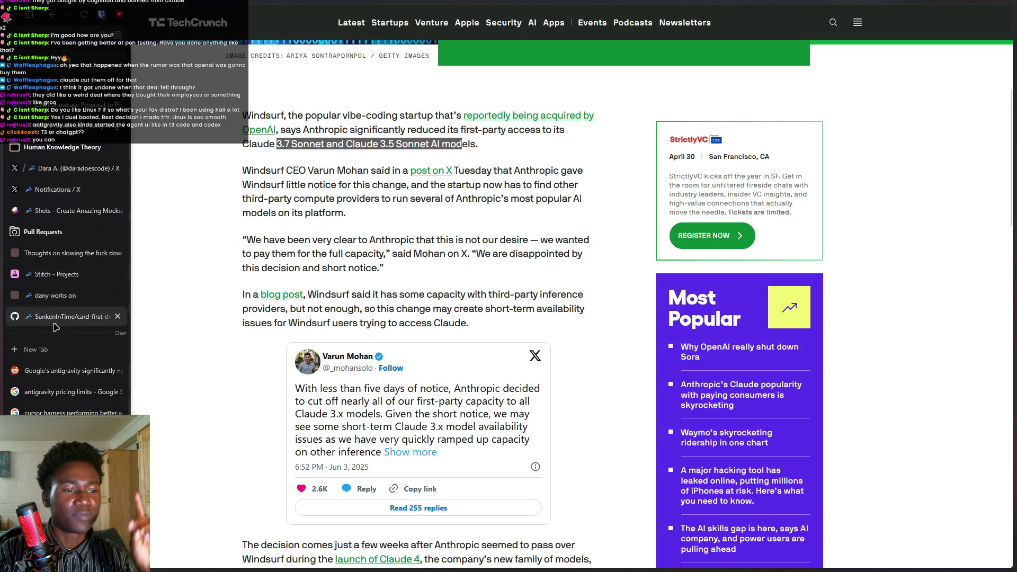
left_click(58, 147)
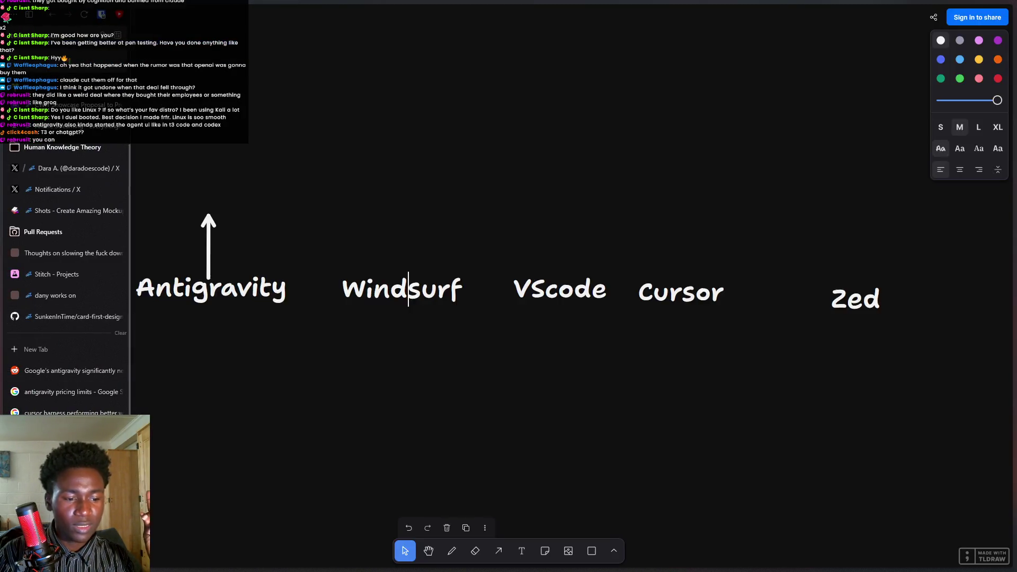
Pan the board to bring VScode, Cursor and Zed toward the centre, selecting the Windsurf and VScode labels.
left_click(440, 290)
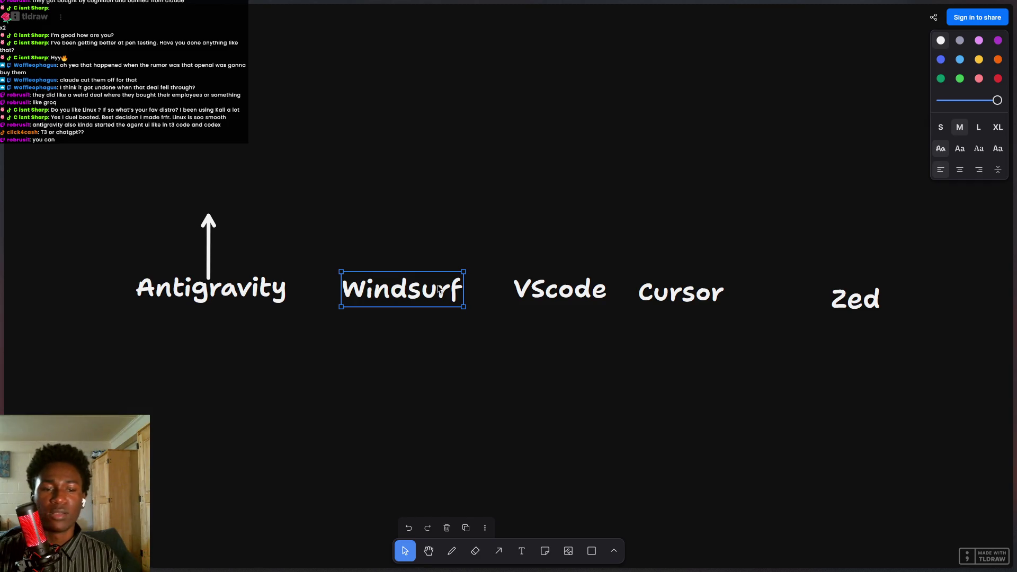
left_click_drag(166, 193, 412, 354)
scroll(392, 348, "right", 4)
left_click(385, 300)
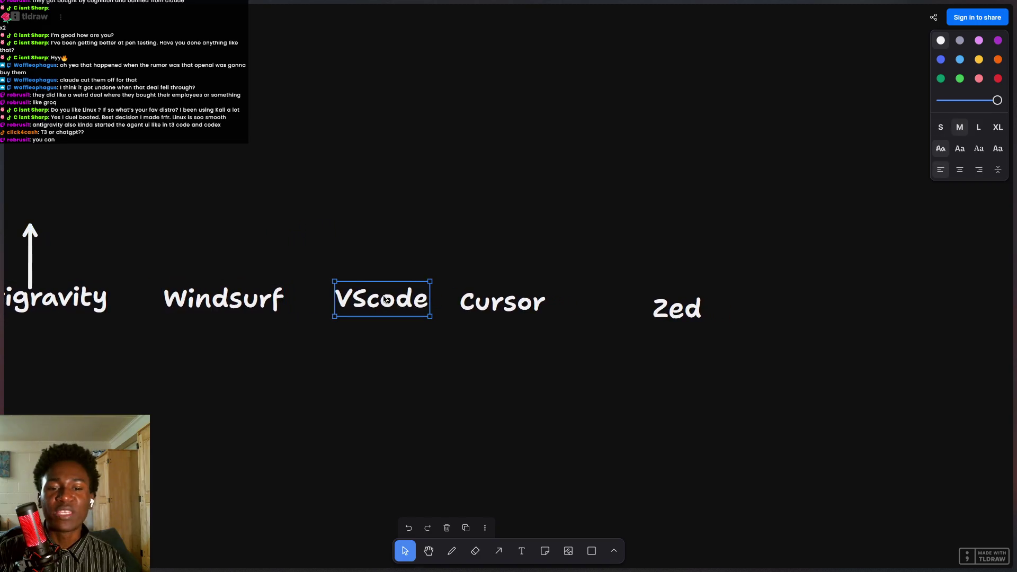
scroll(403, 302, "left", 2)
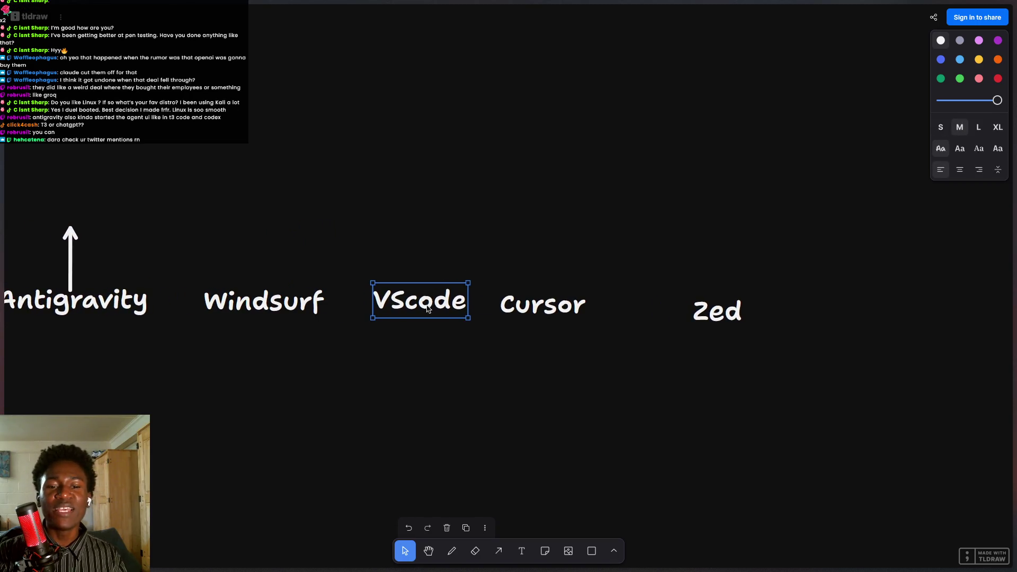
scroll(448, 318, "up", 2, "ctrl")
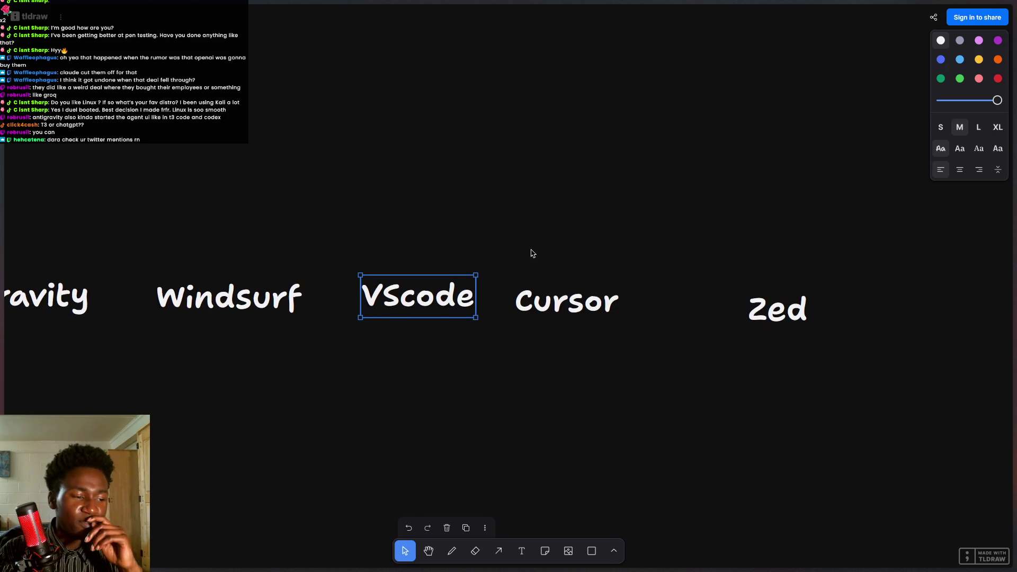
left_click(69, 127)
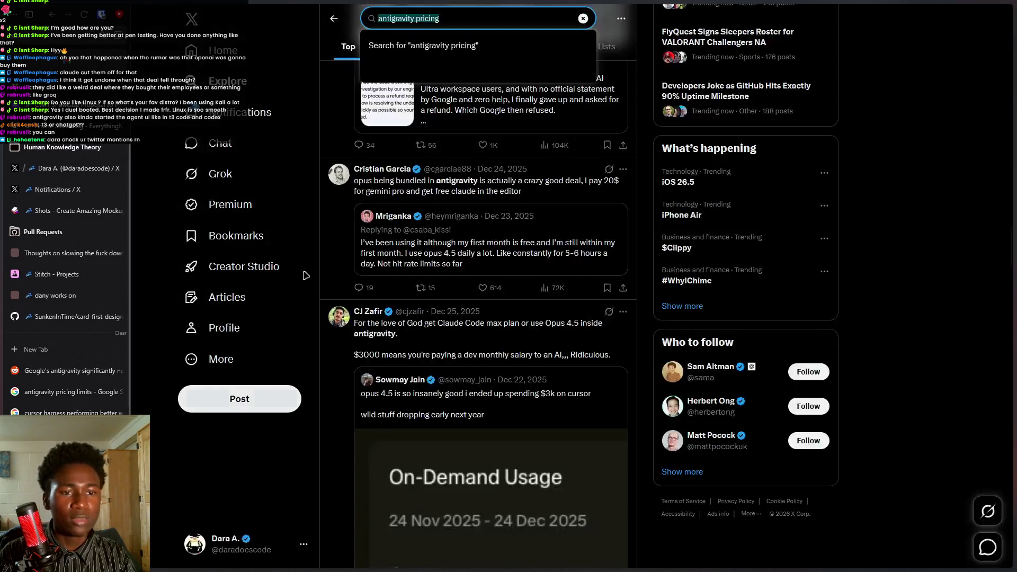
Open the reply from Notifications and highlight its lines about the contest, mocks, redesigns and the low bar.
left_click(250, 112)
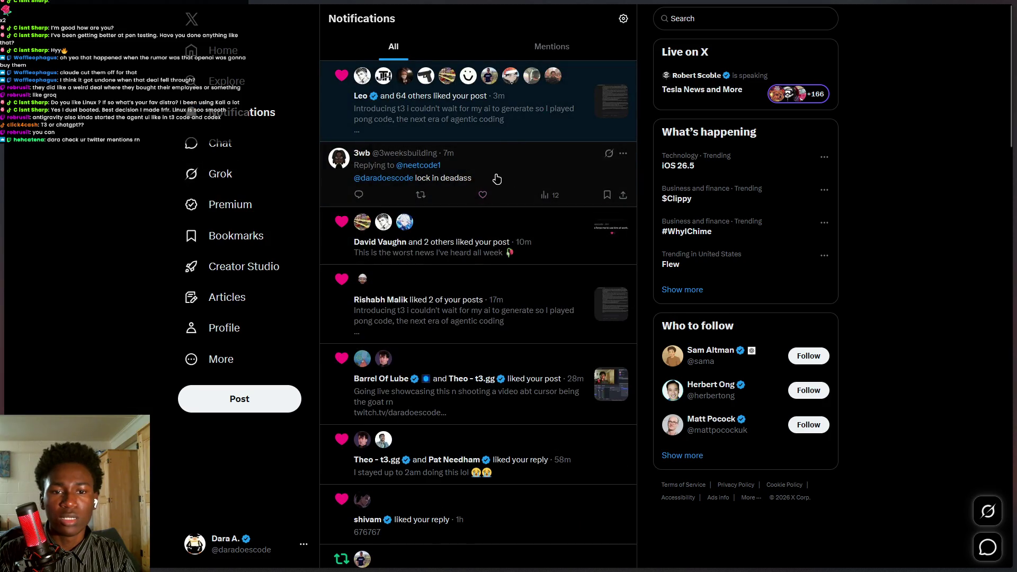
left_click(497, 179)
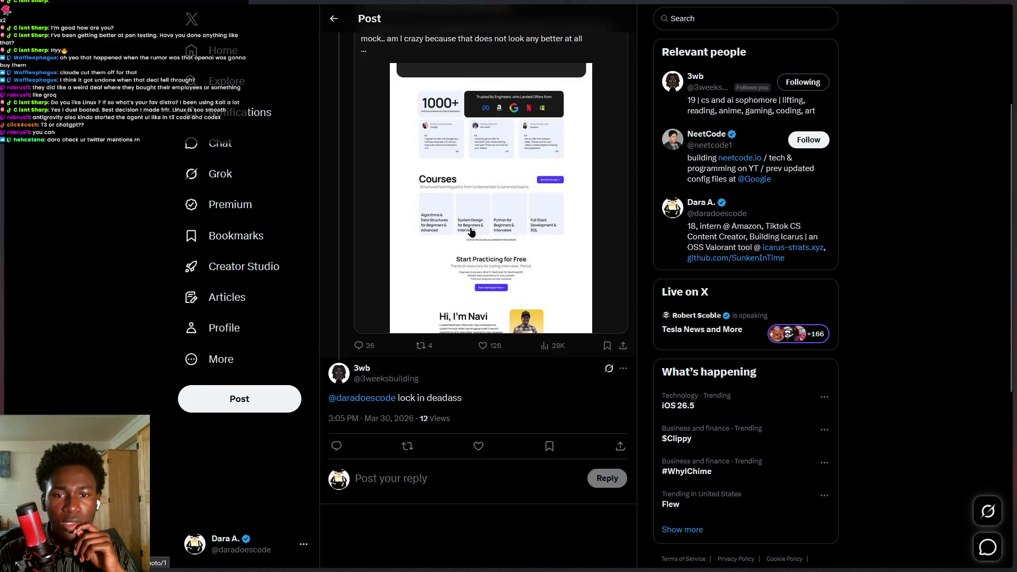
scroll(471, 232, "up", 3)
mouse_move(368, 54)
left_mouse_down()
mouse_move(506, 57)
mouse_move(464, 69)
left_mouse_up()
left_click_drag(362, 80, 488, 80)
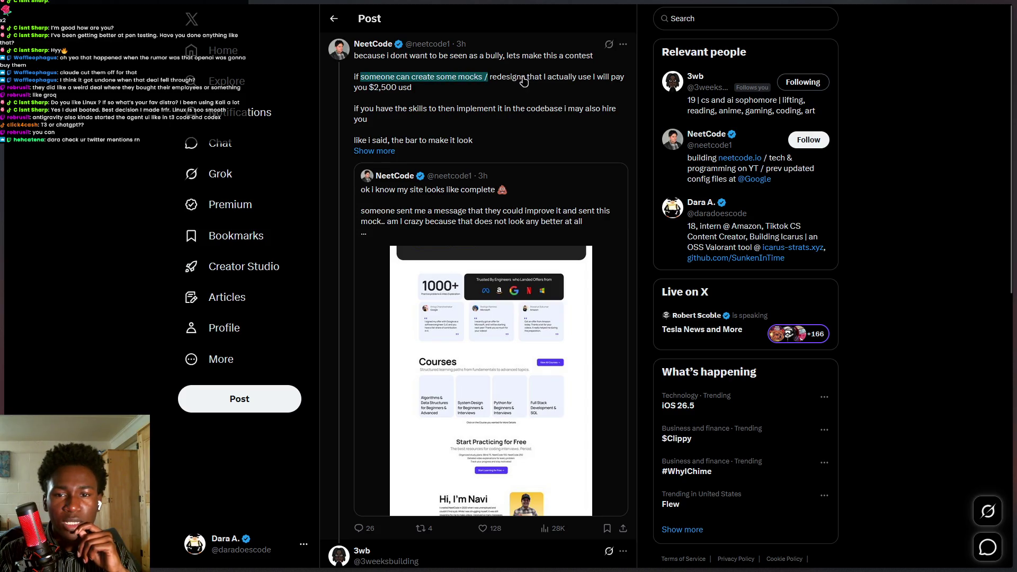
left_click_drag(491, 80, 576, 82)
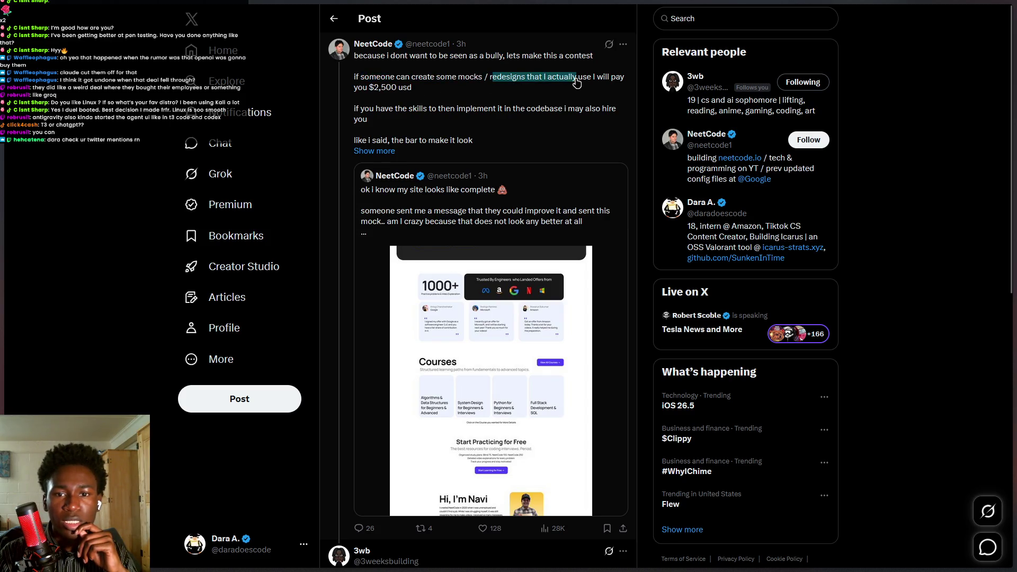
mouse_move(360, 111)
left_mouse_down()
mouse_move(386, 91)
mouse_move(371, 88)
mouse_move(368, 120)
mouse_move(615, 109)
left_mouse_up()
left_click_drag(386, 144, 605, 148)
Expand the post's full text, then open the parent post and view its site-mock screenshot full-size.
left_click(378, 152)
left_click_drag(365, 153, 383, 153)
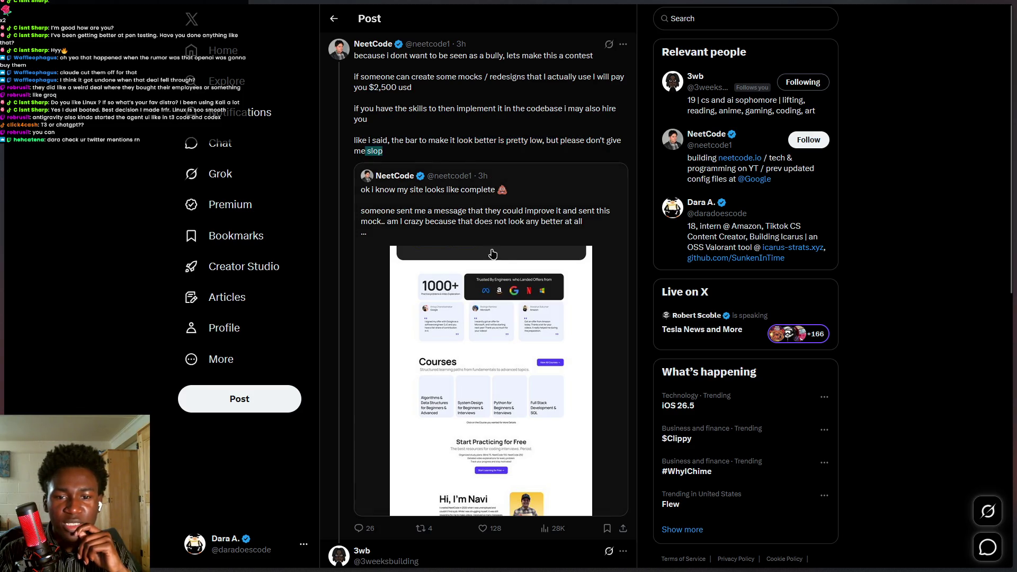
scroll(489, 254, "down", 2)
scroll(567, 322, "down", 5)
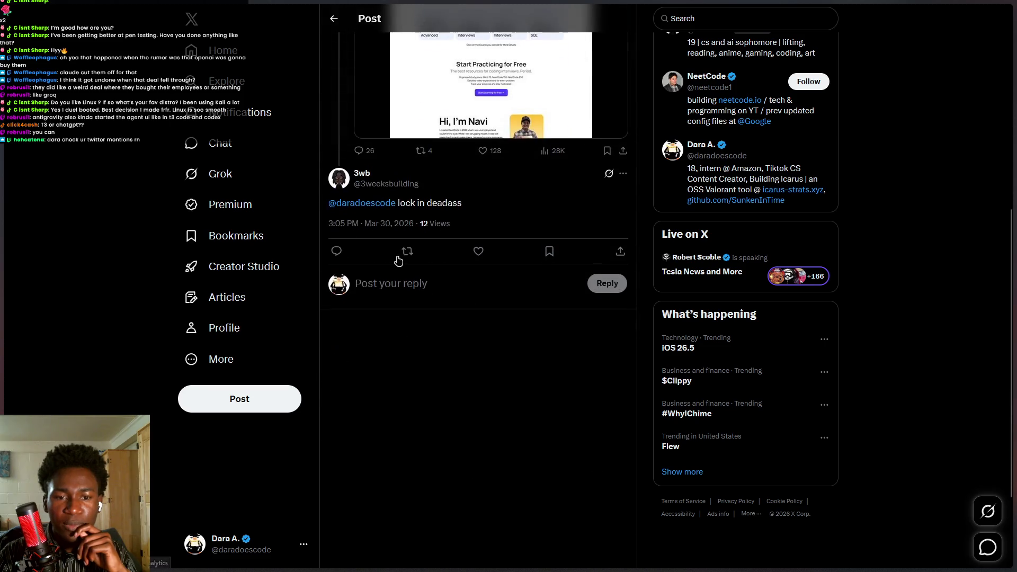
scroll(477, 318, "up", 6)
scroll(508, 466, "down", 6)
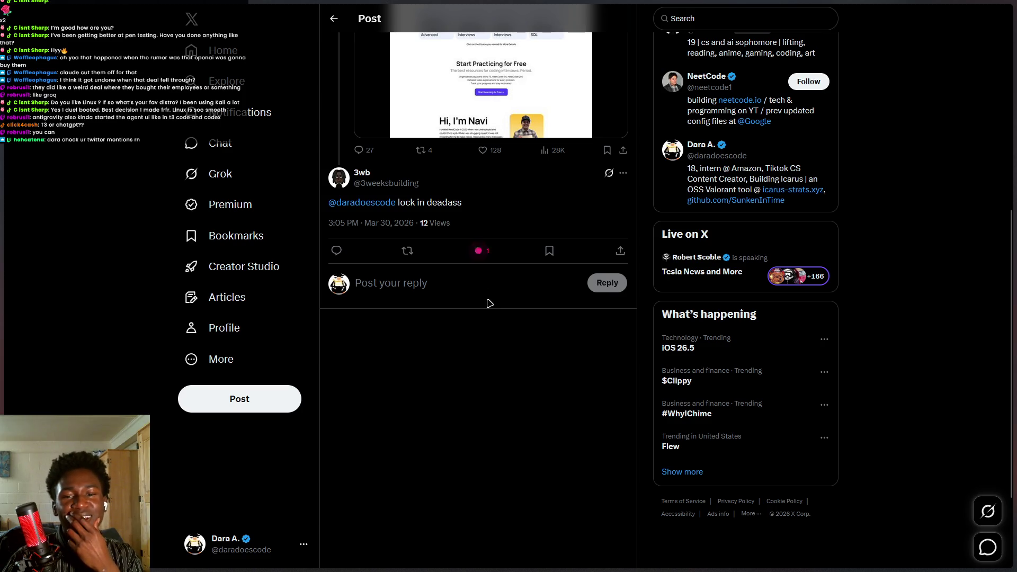
scroll(489, 304, "up", 7)
left_click(513, 259)
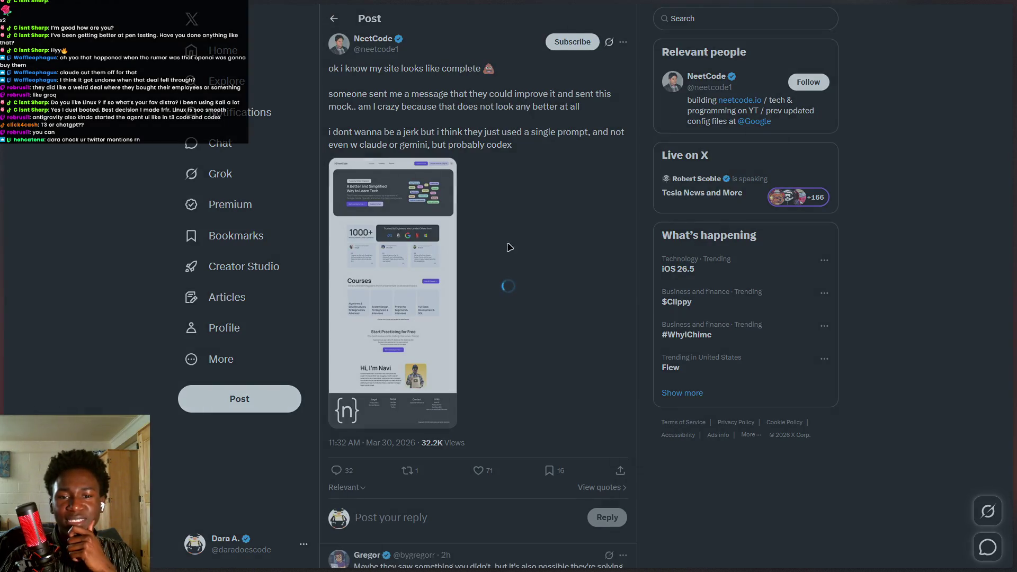
left_click(448, 222)
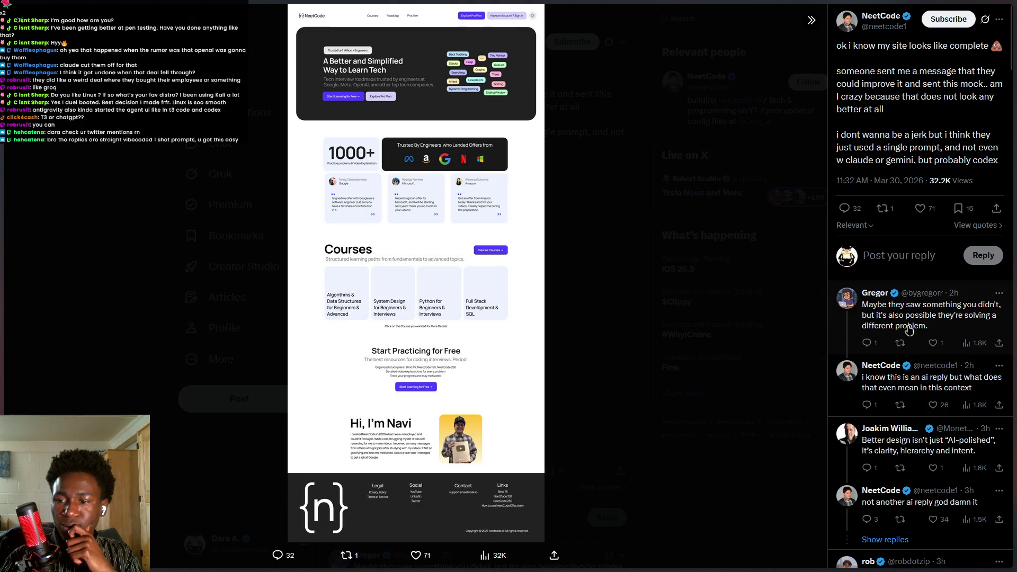
Scroll through the replies, close the full-size image, and reveal the browser's tab sidebar.
scroll(903, 352, "down", 6)
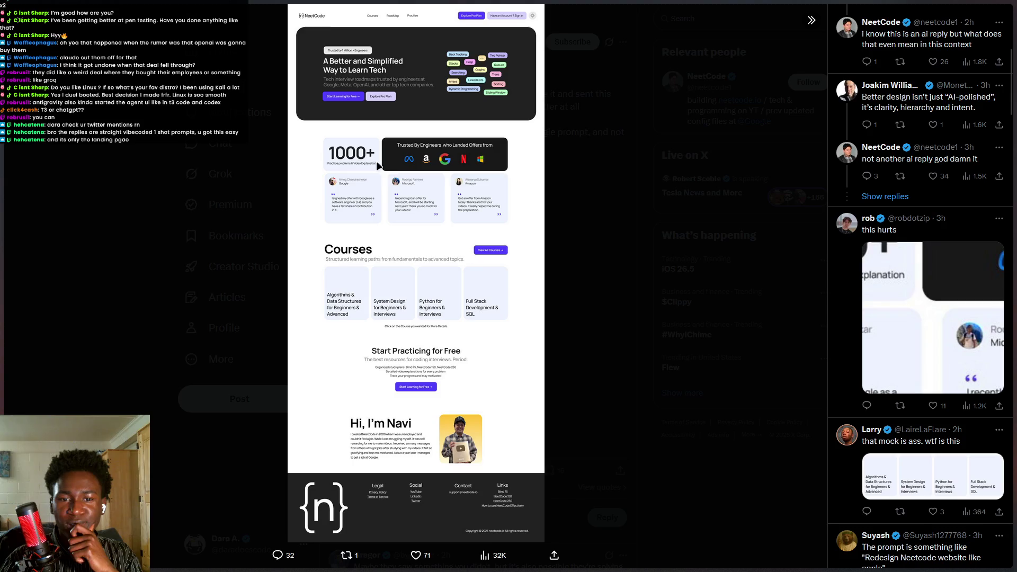
scroll(902, 371, "down", 5)
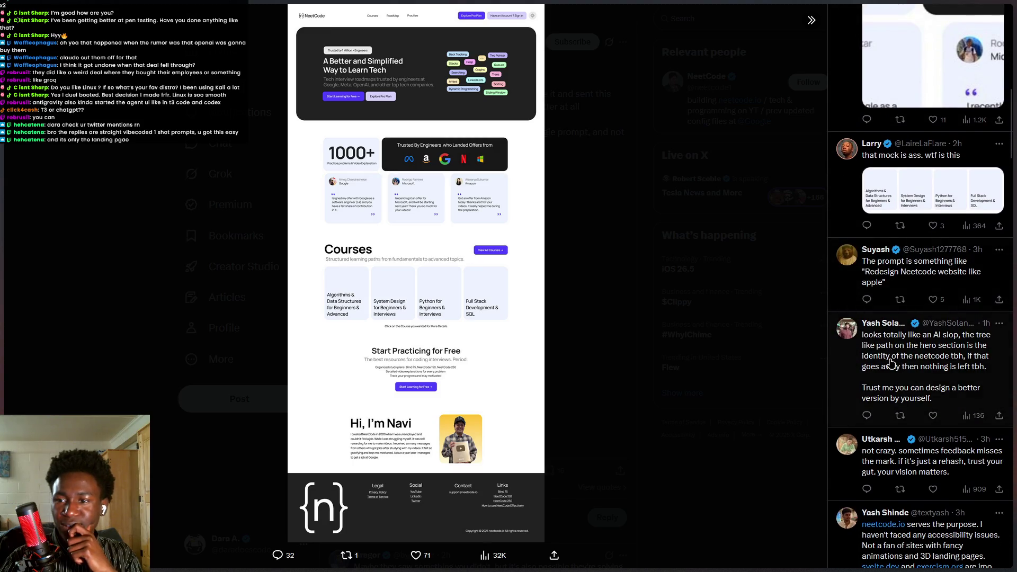
scroll(844, 296, "down", 15)
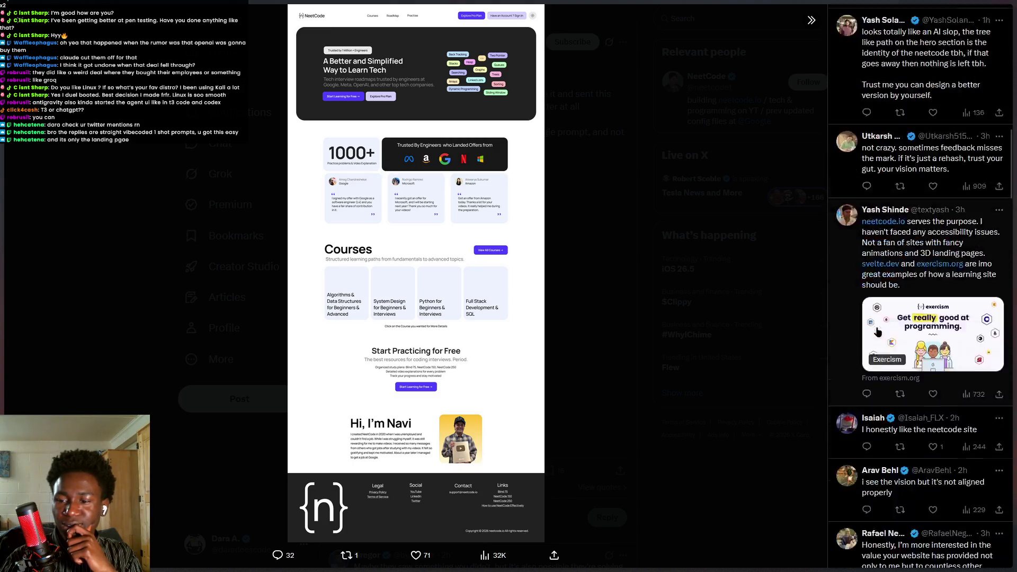
scroll(891, 340, "down", 15)
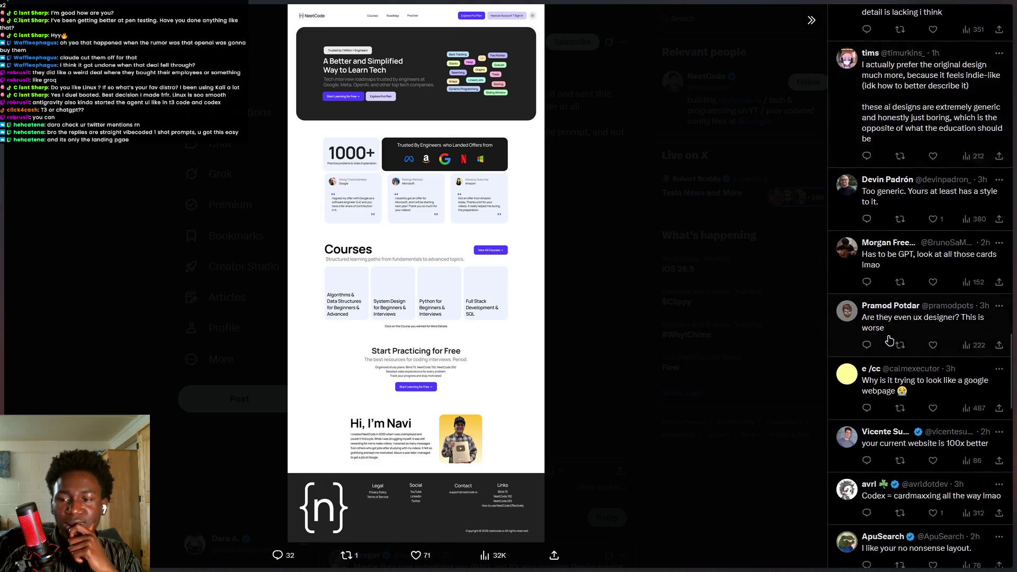
left_click(595, 321)
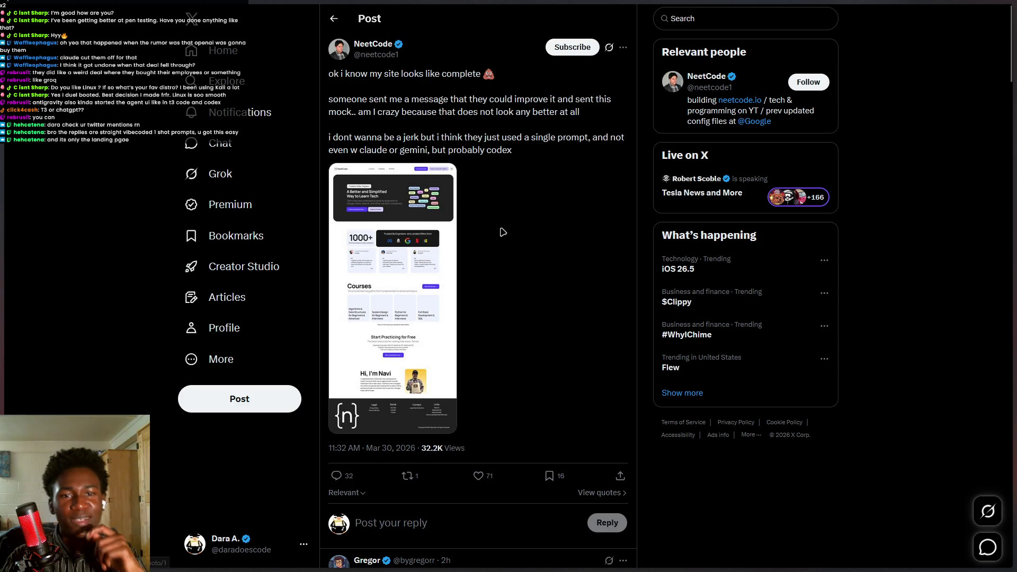
mouse_move(3, 365)
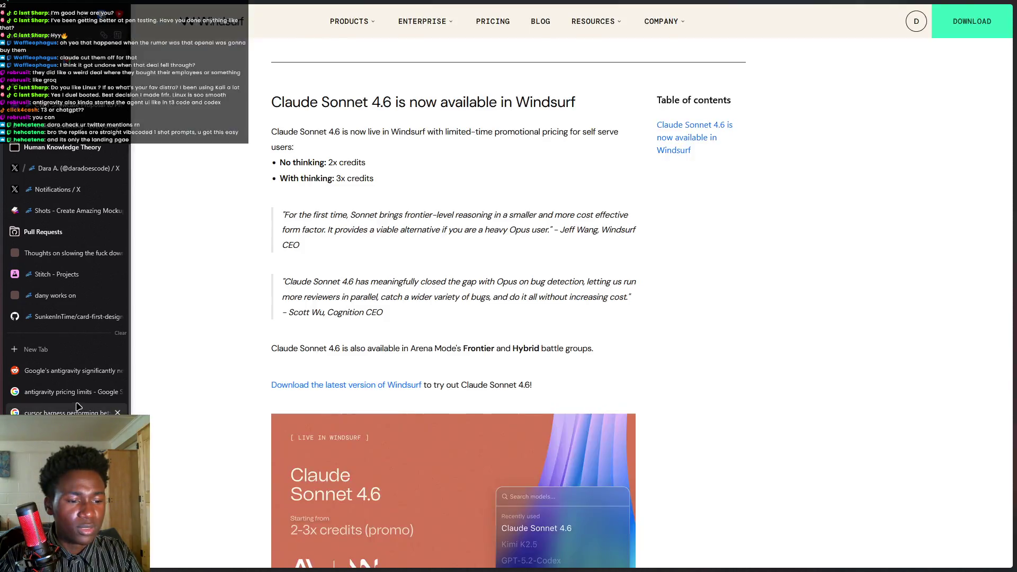
Cycle from the antigravity pricing search tab through the Reddit thread back to NeetCode's X post.
left_click(68, 390)
key("ctrl+Tab")
key("ctrl+Tab")
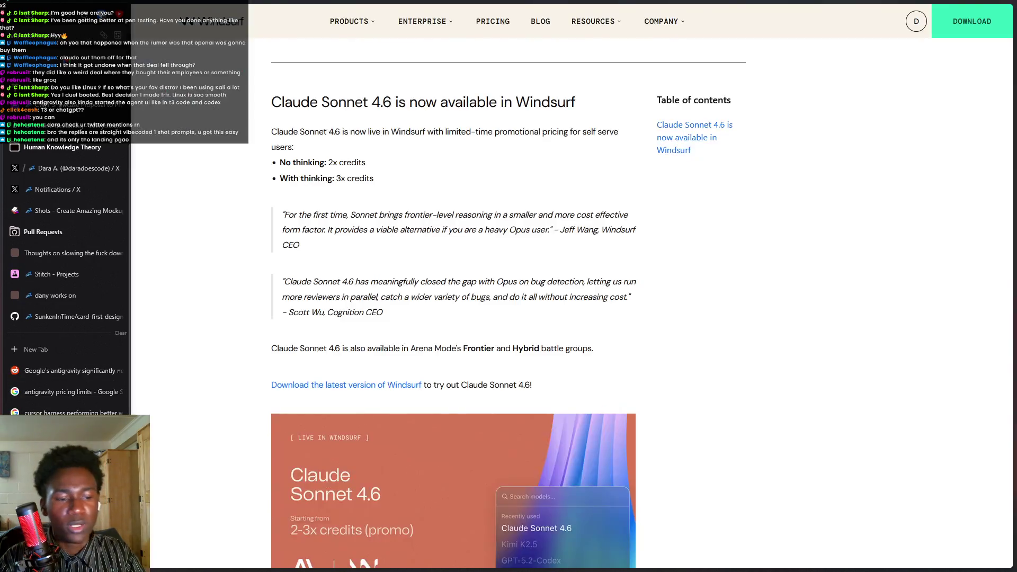
key("ctrl+Tab")
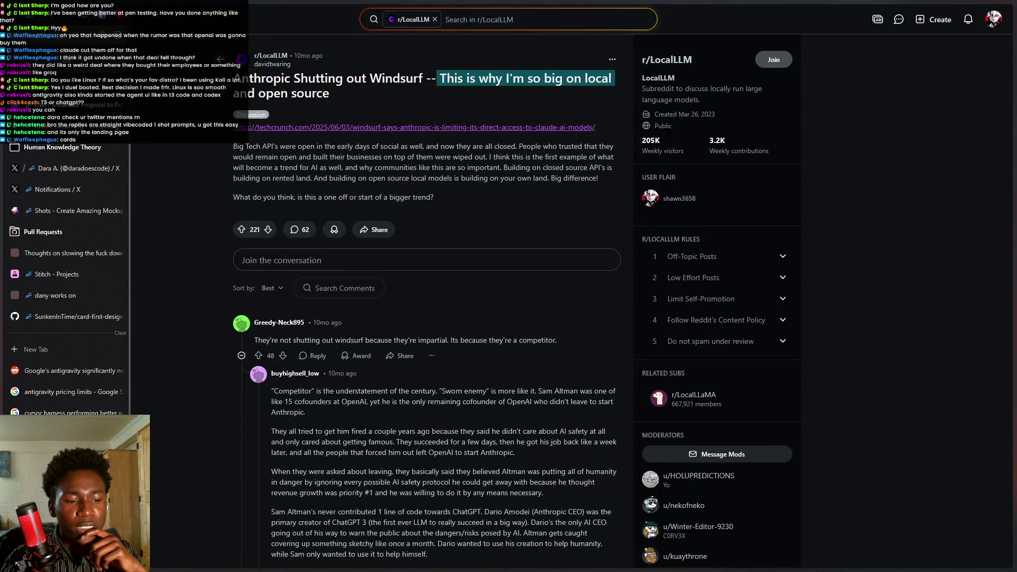
key("ctrl+Tab")
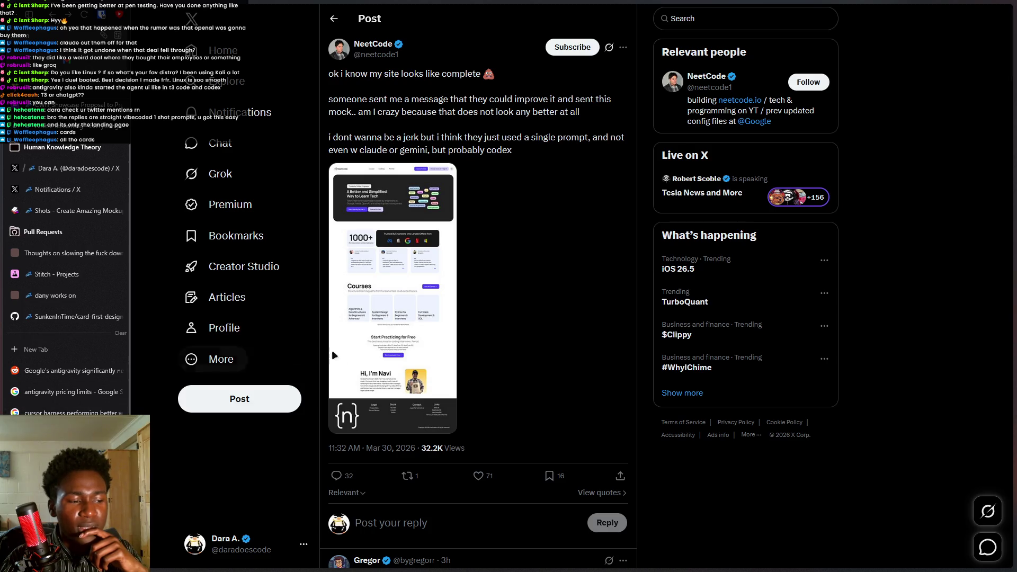
View the site-mock image full-size, close it, and bring up the quick site search.
left_click(423, 314)
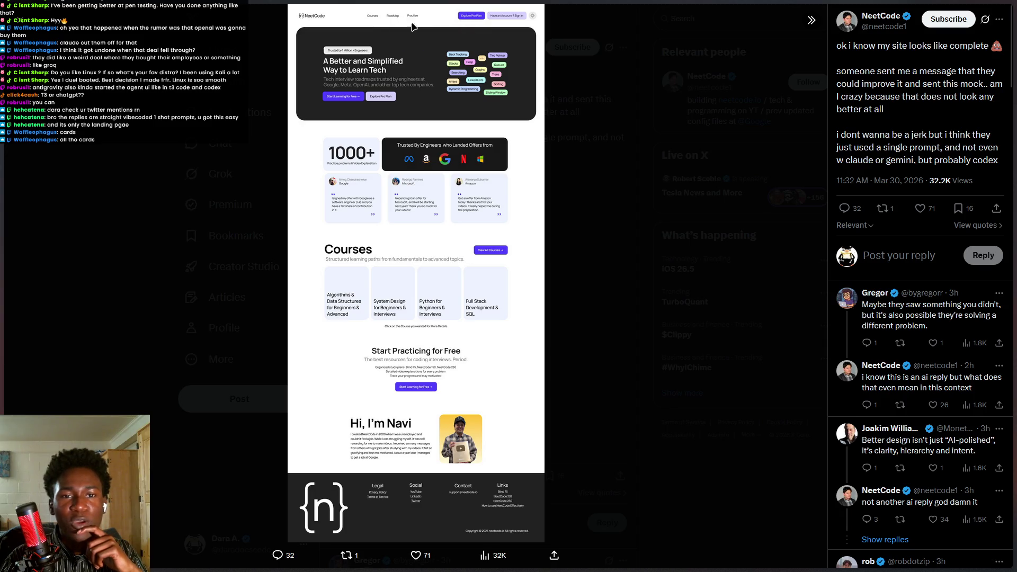
key("ctrl+t")
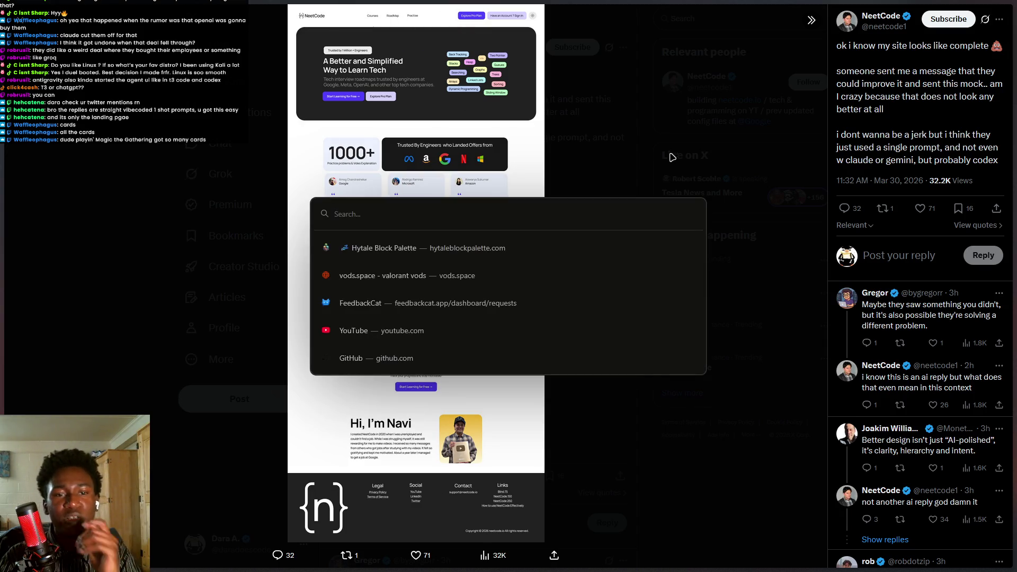
key("Escape")
key("Escape")
left_click(398, 260)
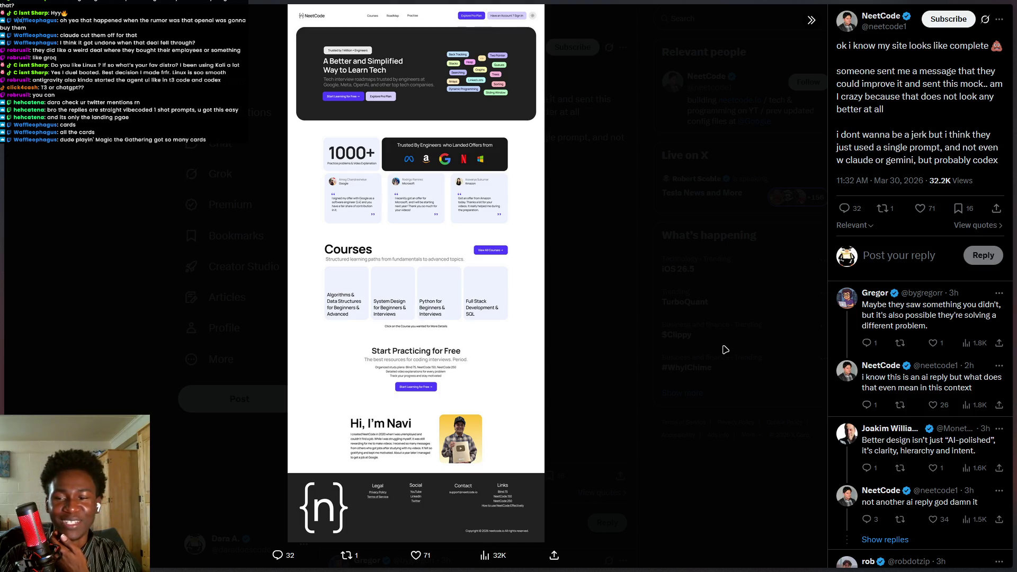
left_click(614, 206)
key("ctrl+t")
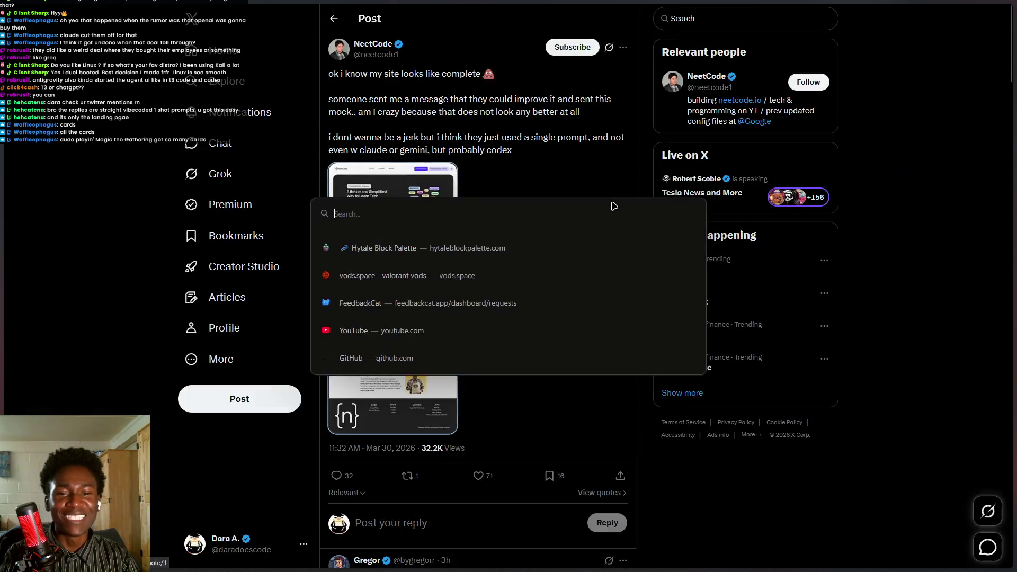
Go to whichai.dev and open GPT-5.4's design iteration 4, then switch to iteration 3.
type("whichai.de")
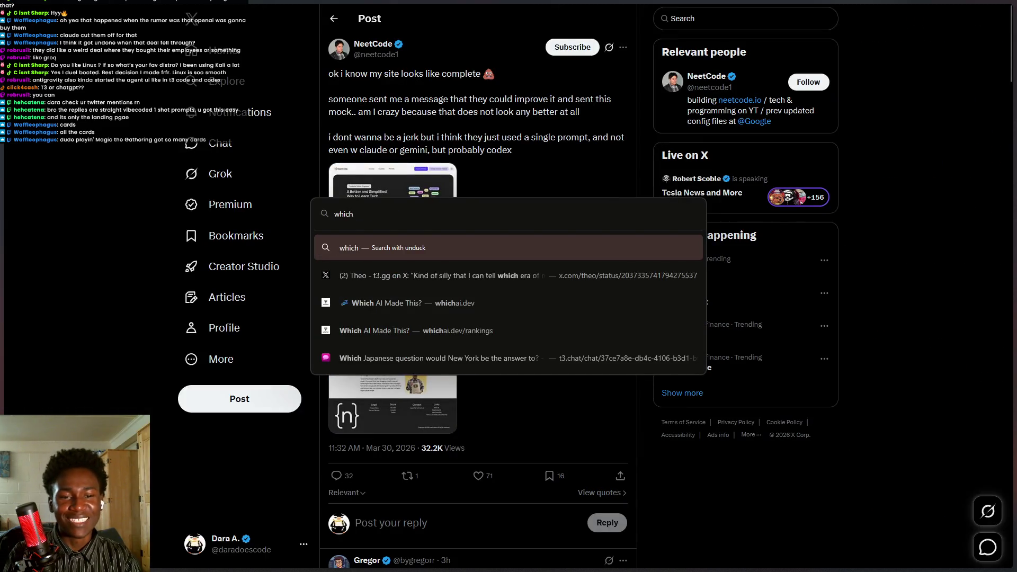
type("v")
key("Return")
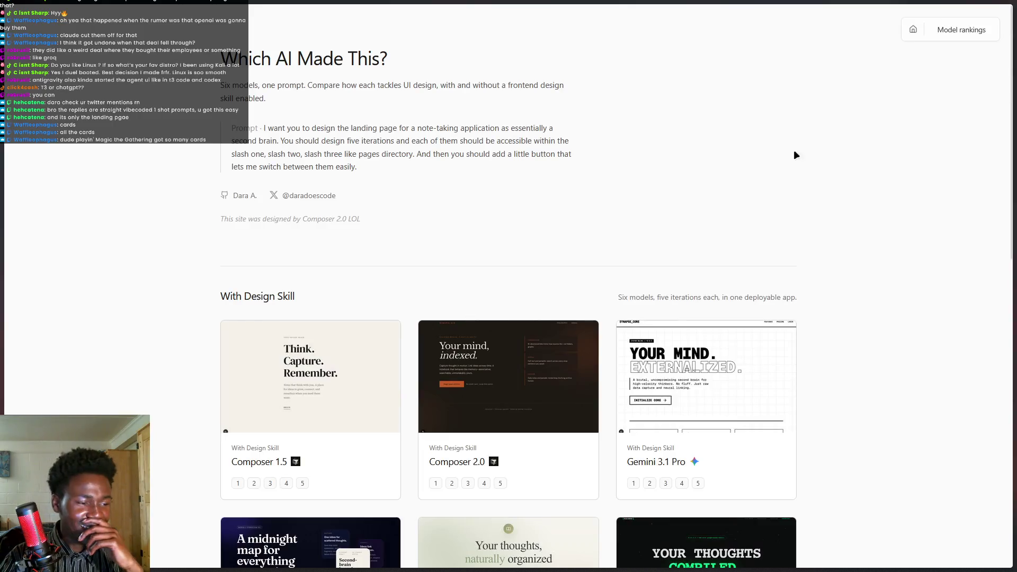
scroll(606, 245, "down", 8)
scroll(405, 320, "up", 2)
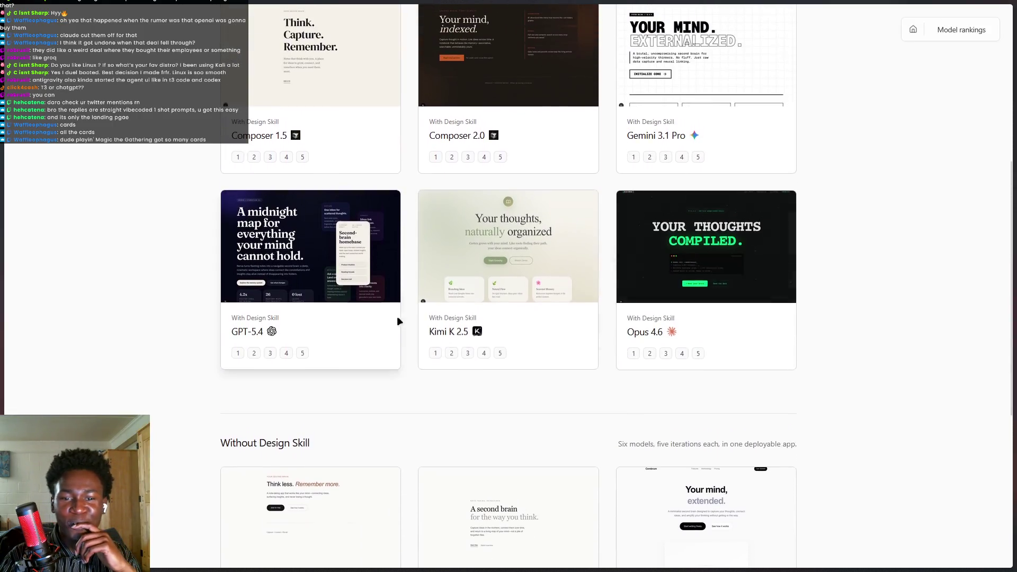
left_click(286, 353)
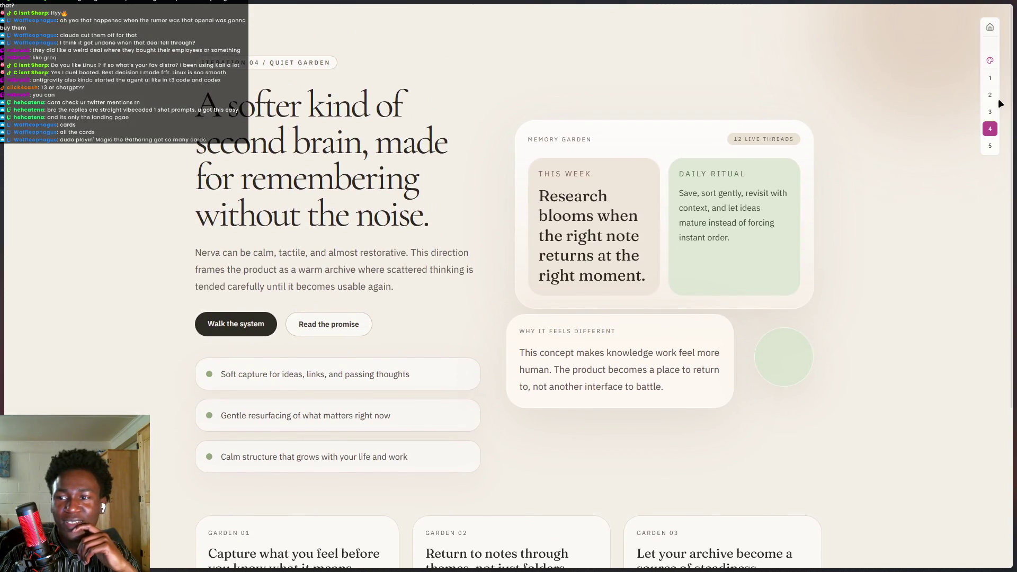
left_click(991, 113)
scroll(529, 71, "down", 1)
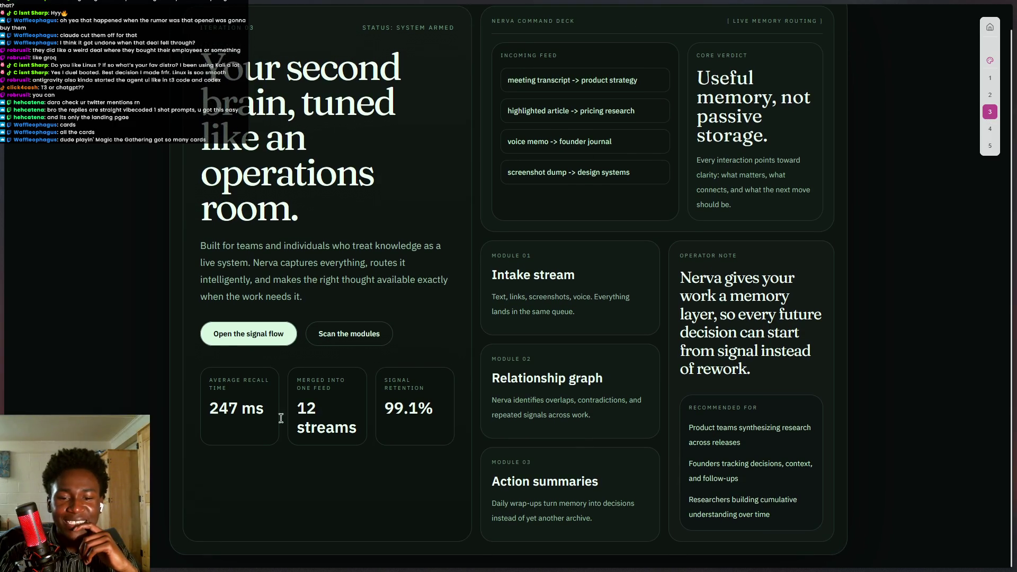
scroll(642, 165, "up", 1)
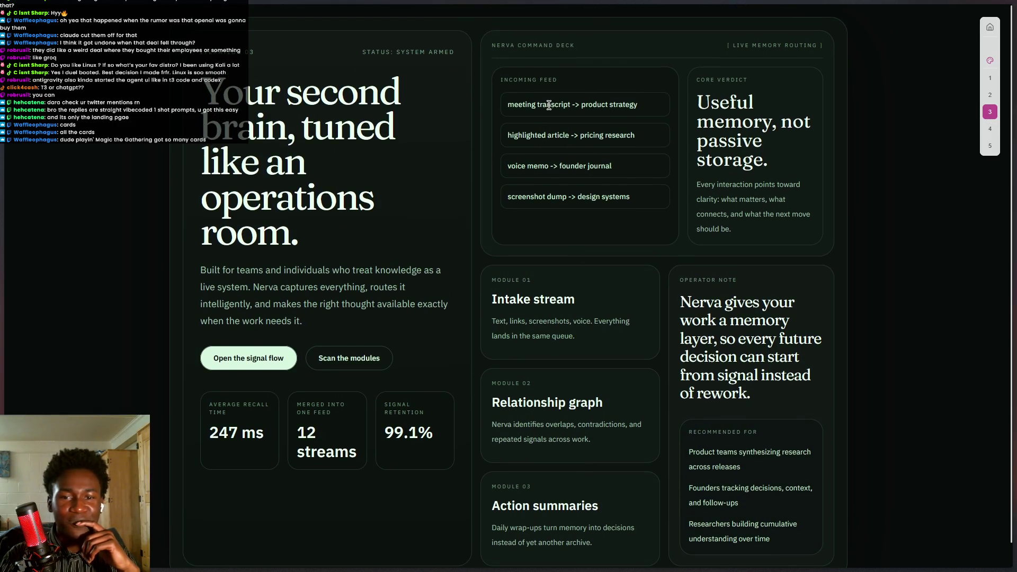
mouse_move(4, 265)
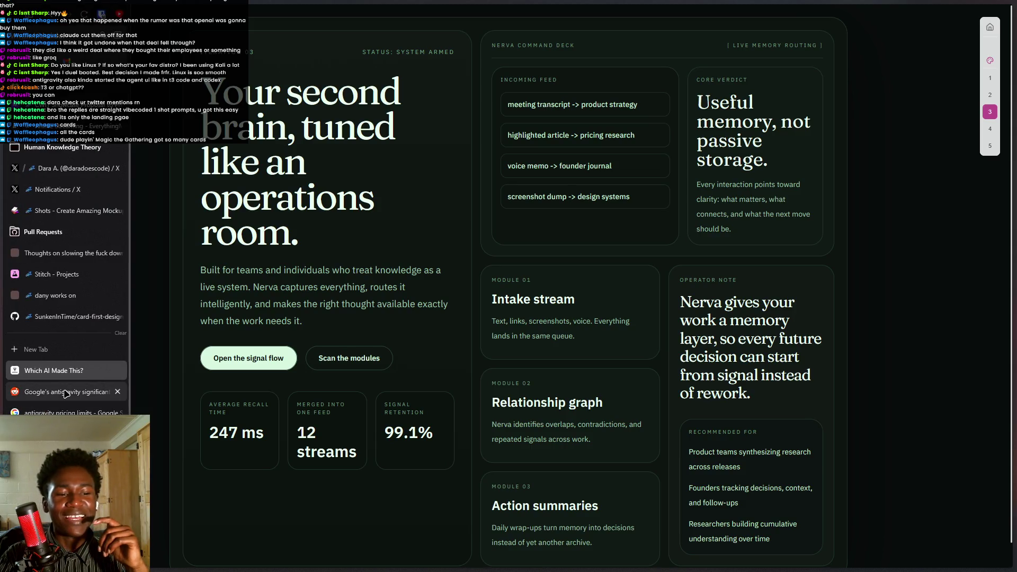
Back on the TechCrunch article, highlight the opening line about Anthropic reducing Claude access.
left_click(64, 33)
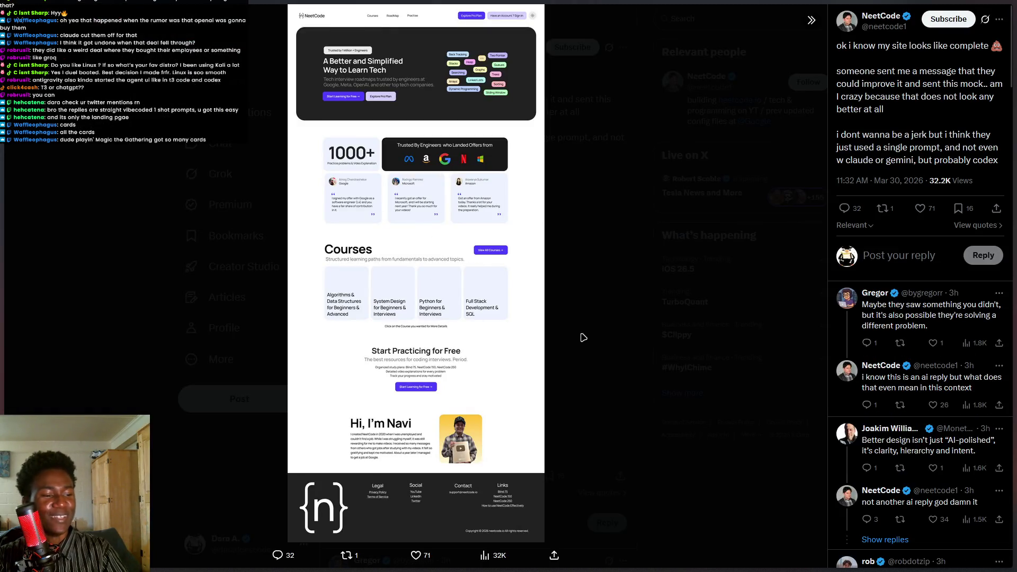
key("ctrl+Tab")
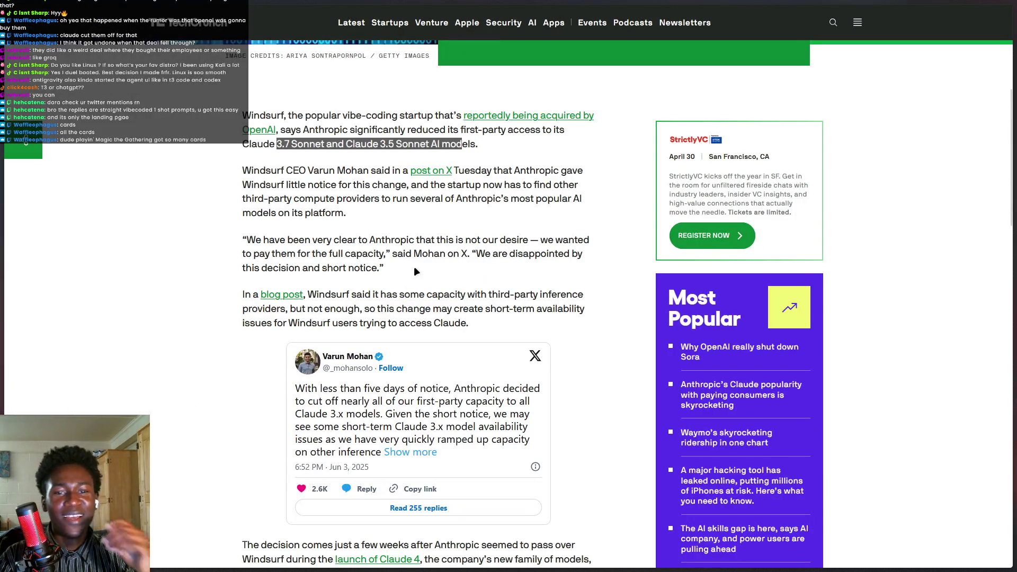
left_click_drag(318, 129, 459, 147)
triple_click(355, 142)
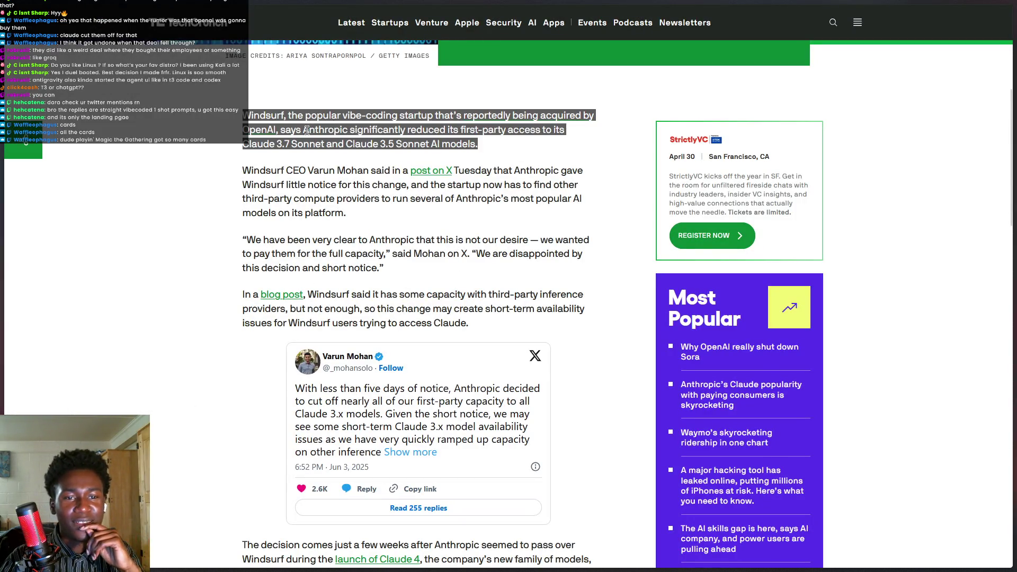
left_click_drag(309, 133, 377, 143)
left_click(377, 143)
triple_click(306, 137)
left_click(305, 137)
left_click_drag(316, 130, 386, 143)
Bring the T3 Code window up from the taskbar and minimize it again.
mouse_move(2, 265)
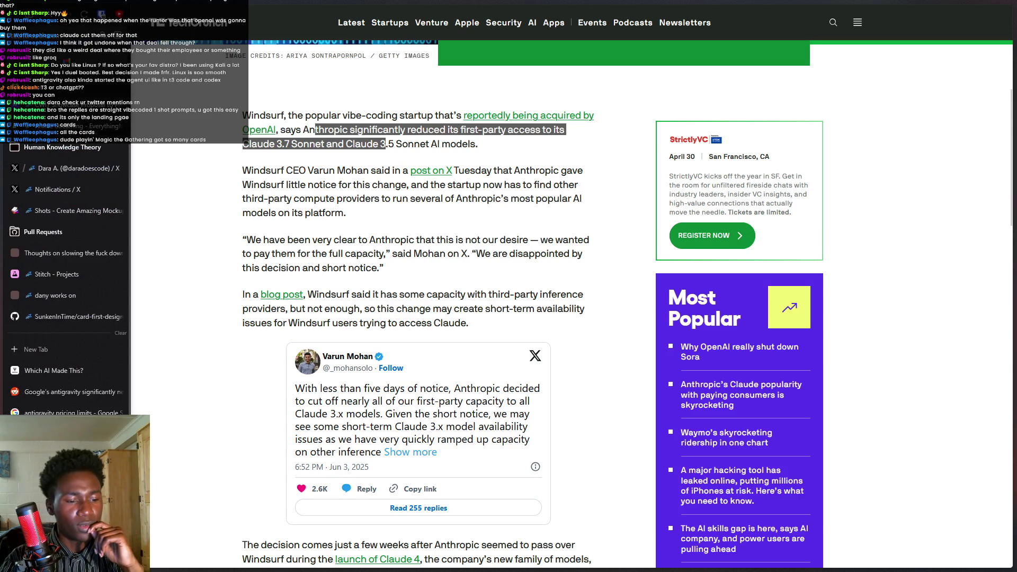
mouse_move(493, 570)
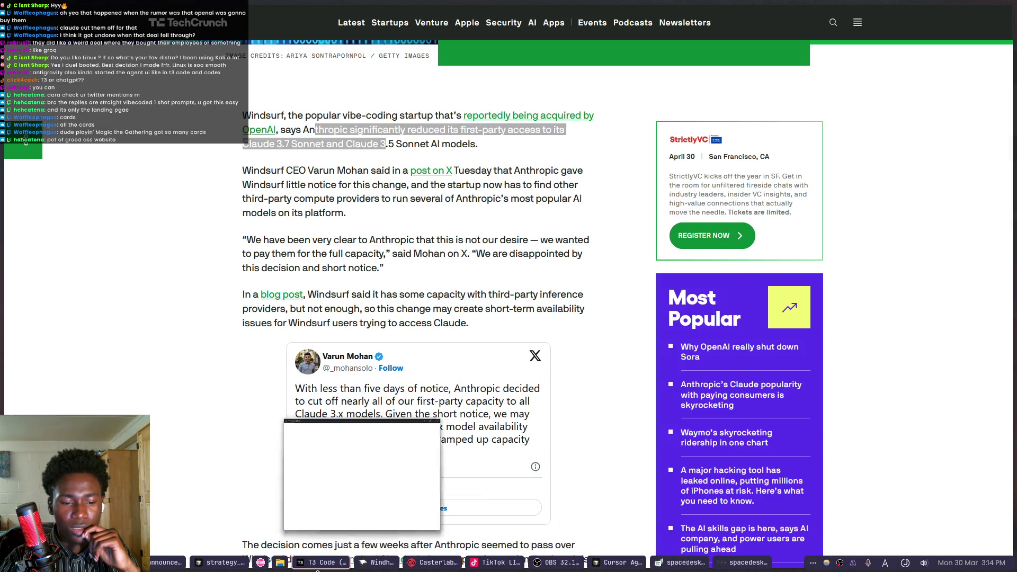
left_click(320, 562)
left_click(321, 563)
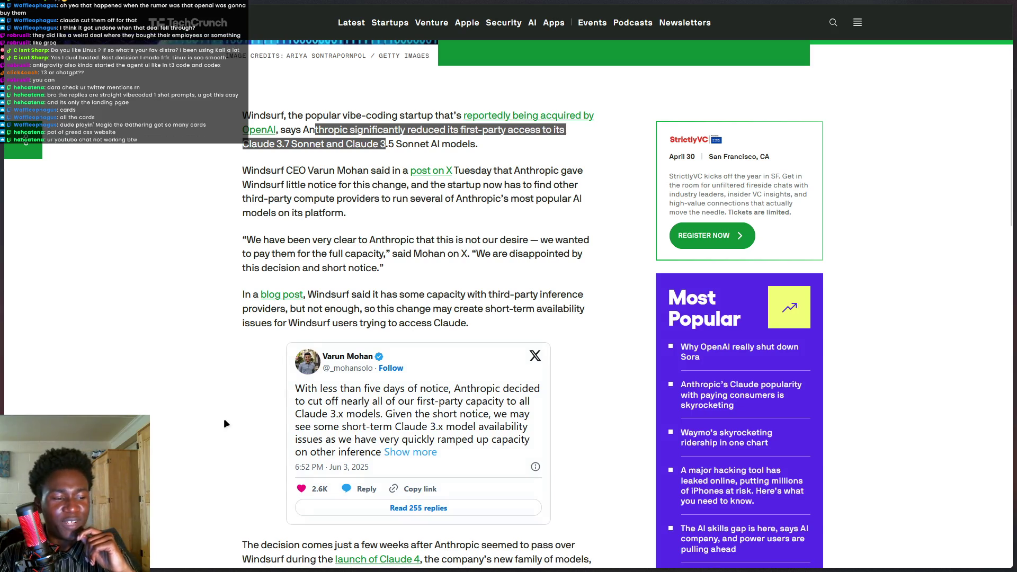
Open YouTube in a new tab by entering 'y' in the quick search.
mouse_move(1, 419)
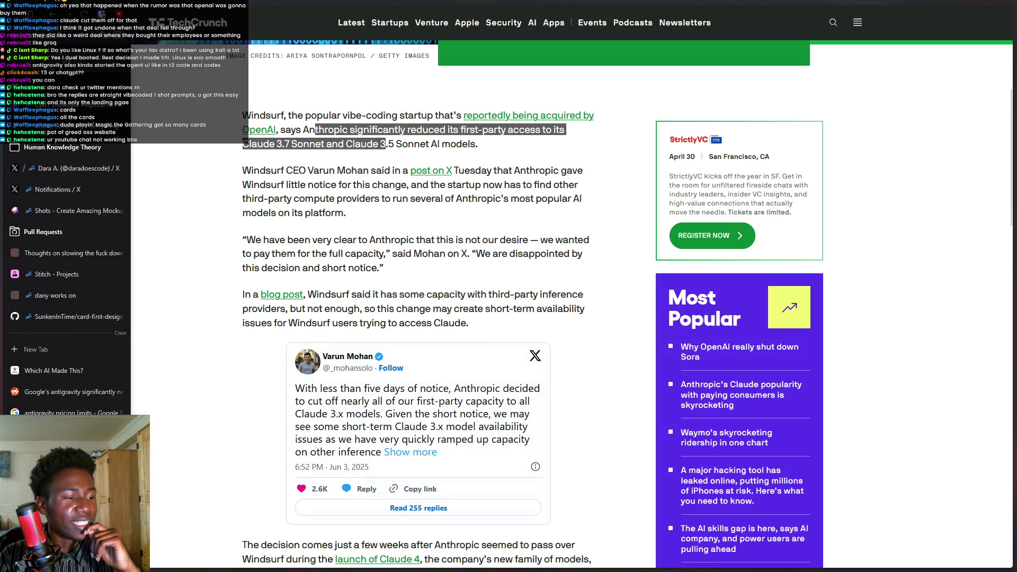
left_click(218, 426)
key("ctrl+t")
type("y")
key("Return")
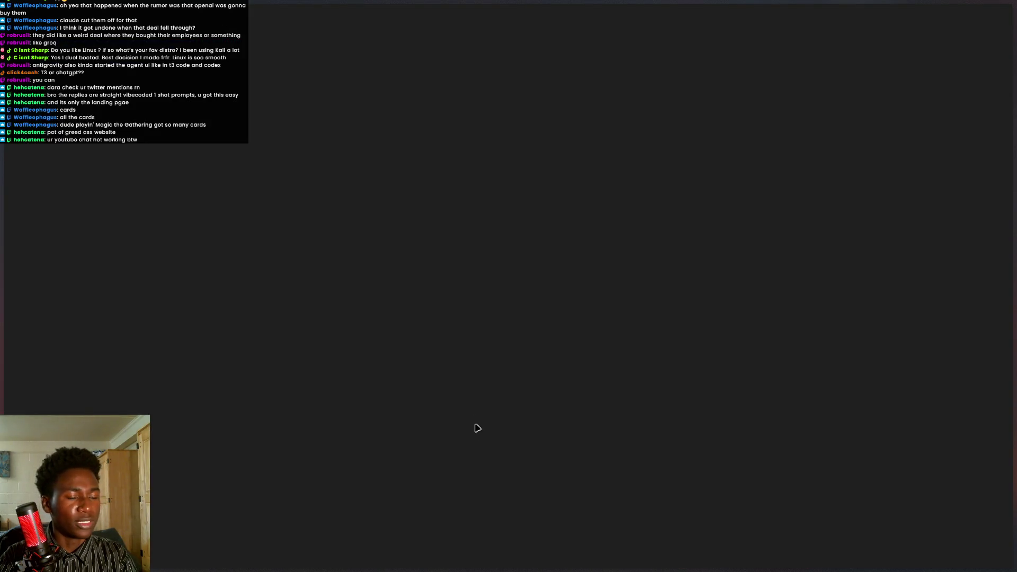
Go to your own YouTube channel page from the account menu.
mouse_move(9, 350)
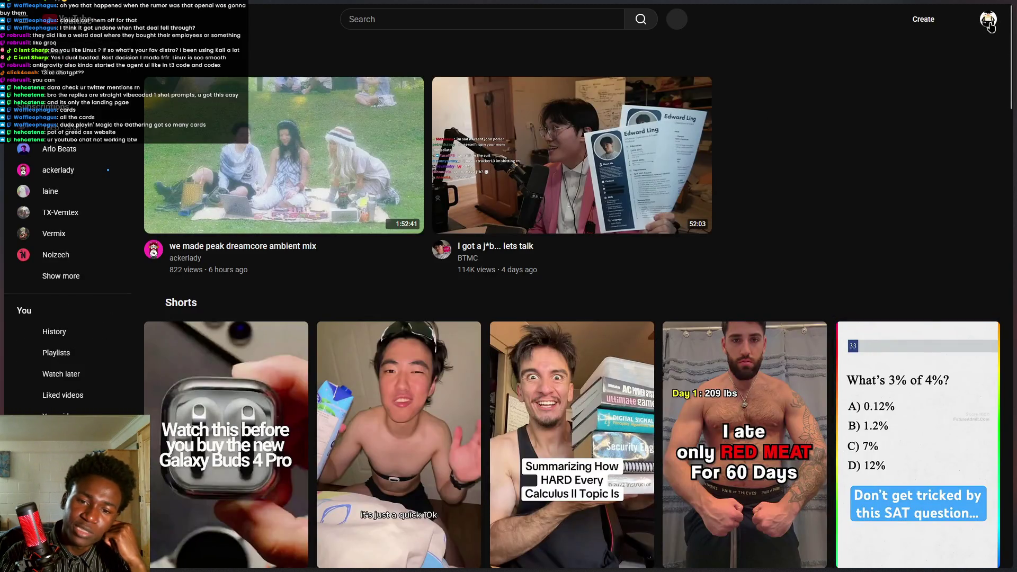
left_click(988, 19)
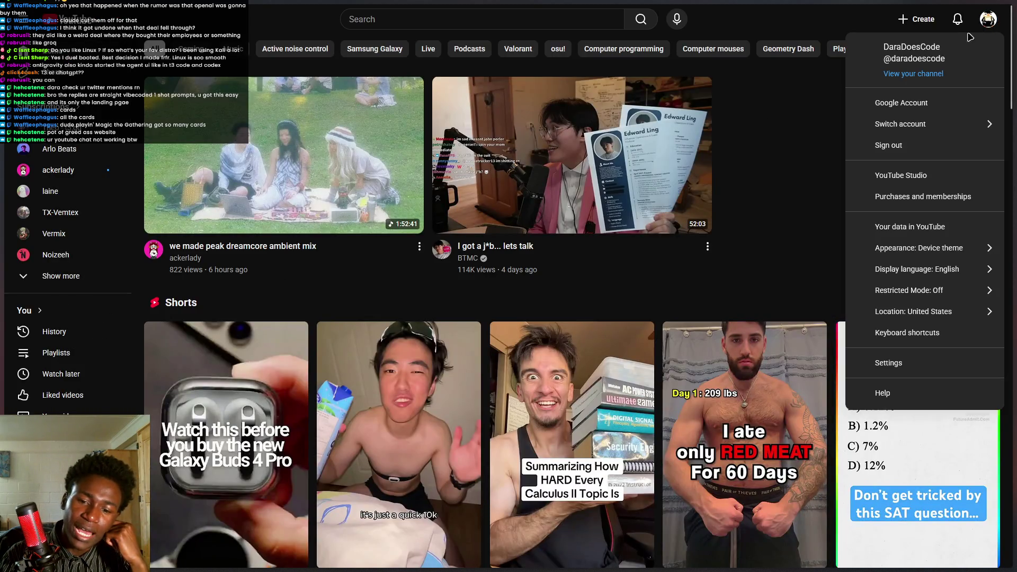
left_click(917, 80)
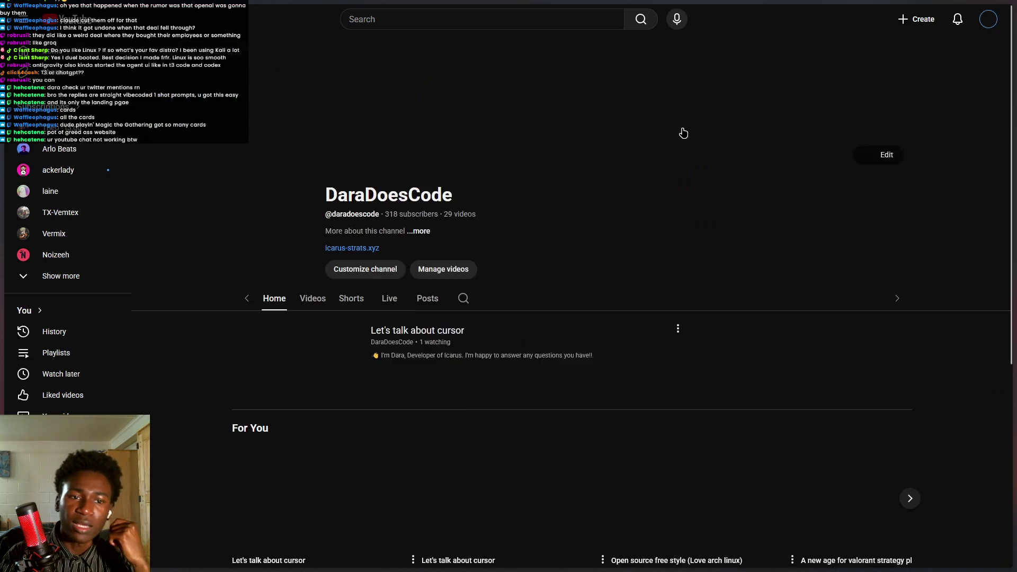
scroll(392, 328, "down", 4)
scroll(392, 329, "up", 3)
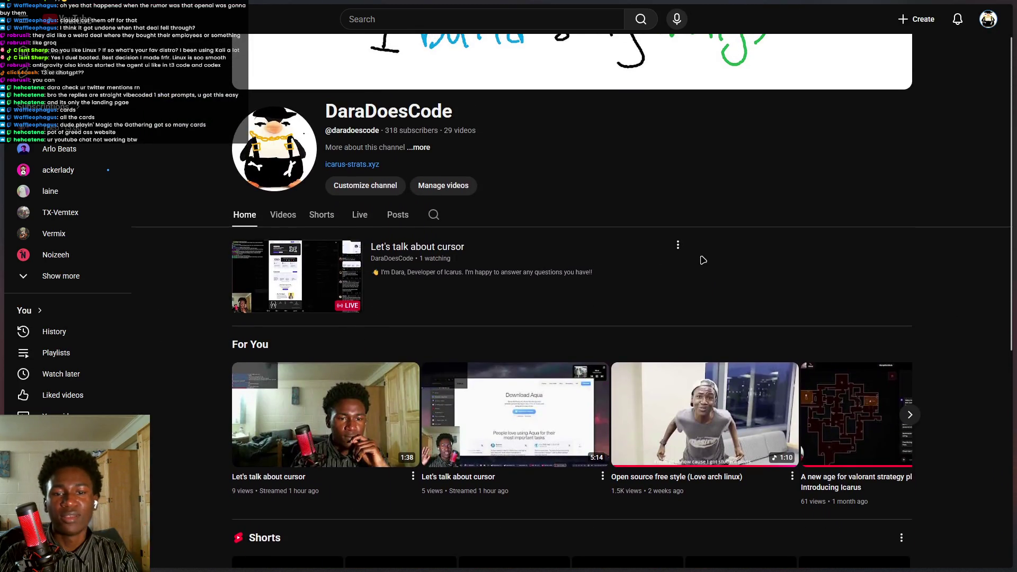
Copy the share link of the 'Let's talk about cursor' live stream and return to TechCrunch.
left_click(677, 246)
left_click(699, 332)
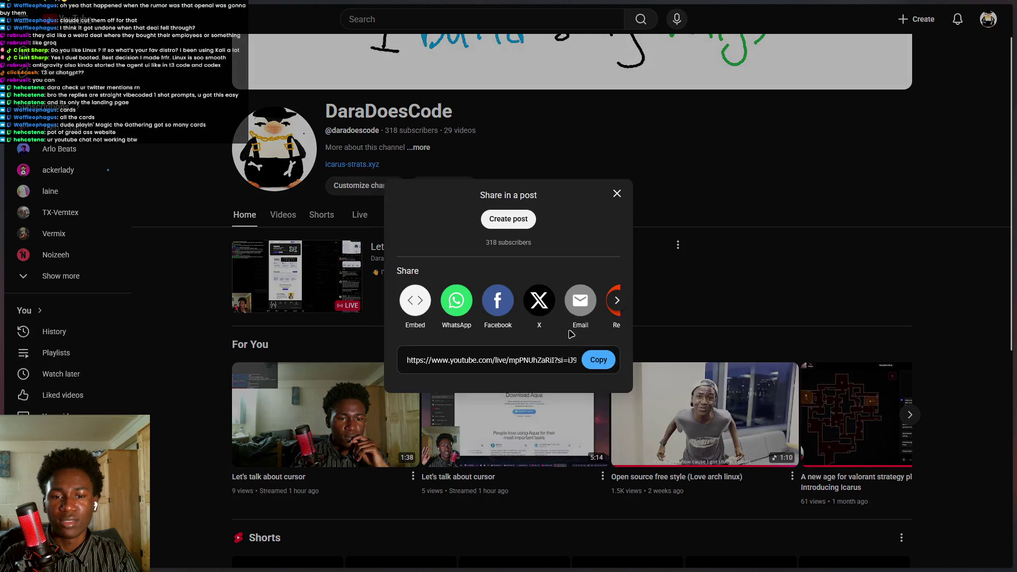
left_click(588, 362)
left_click(830, 207)
key("ctrl+Tab")
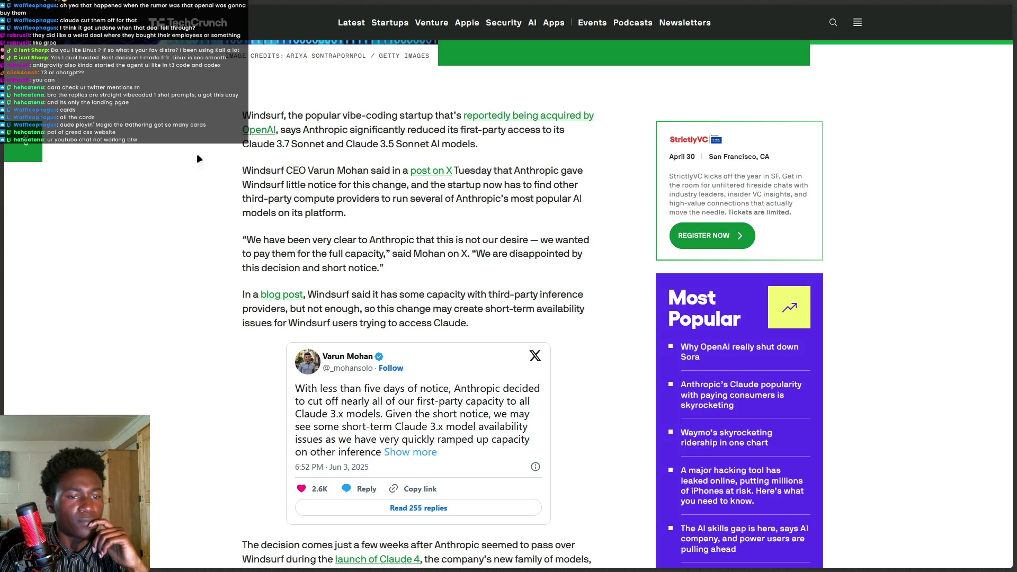
Paste the copied live-stream link into the address search and navigate to the YouTube live page.
mouse_move(1, 443)
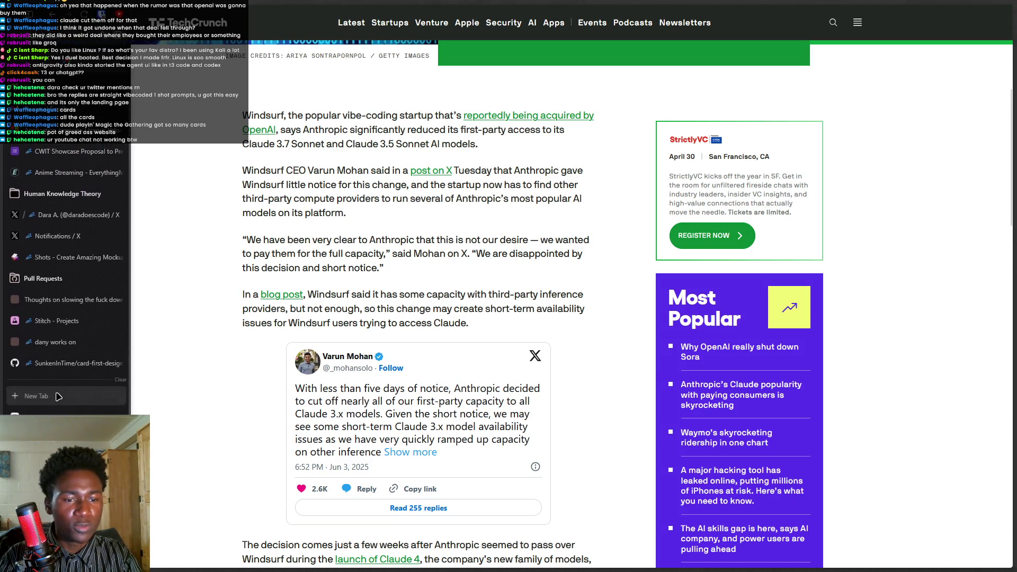
key("ctrl+t")
key("ctrl+v")
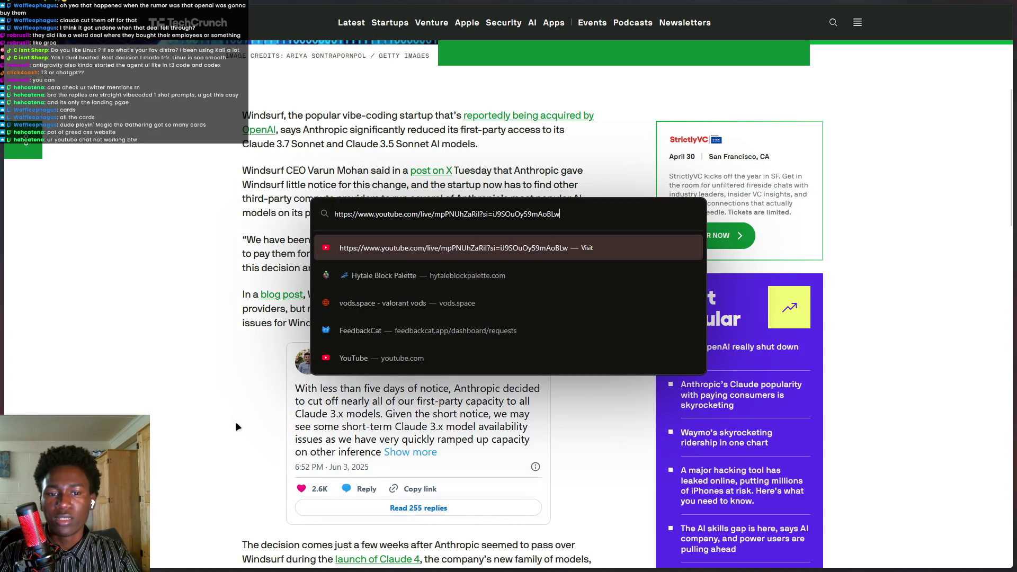
key("Escape")
mouse_move(1, 371)
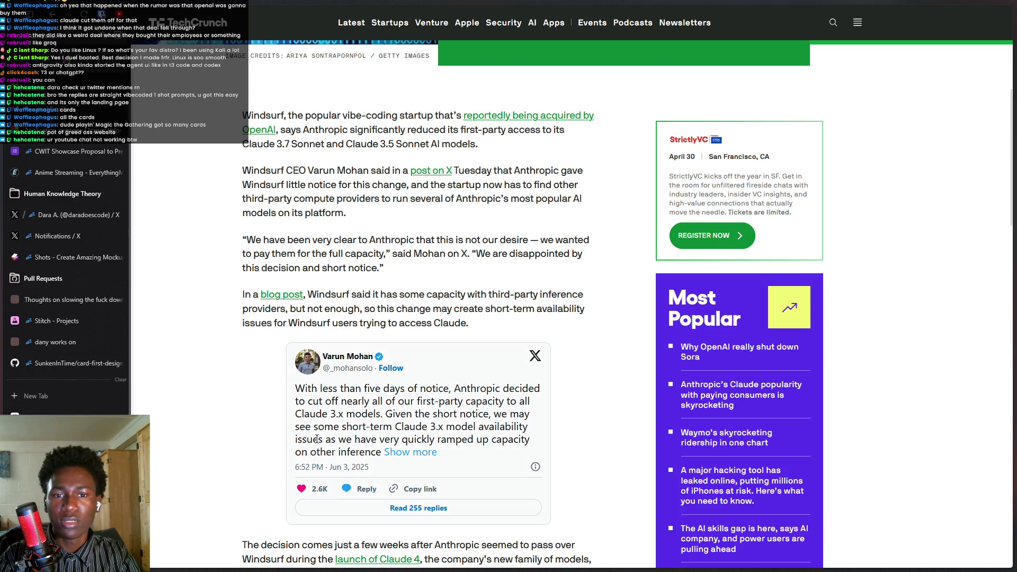
left_click(70, 401)
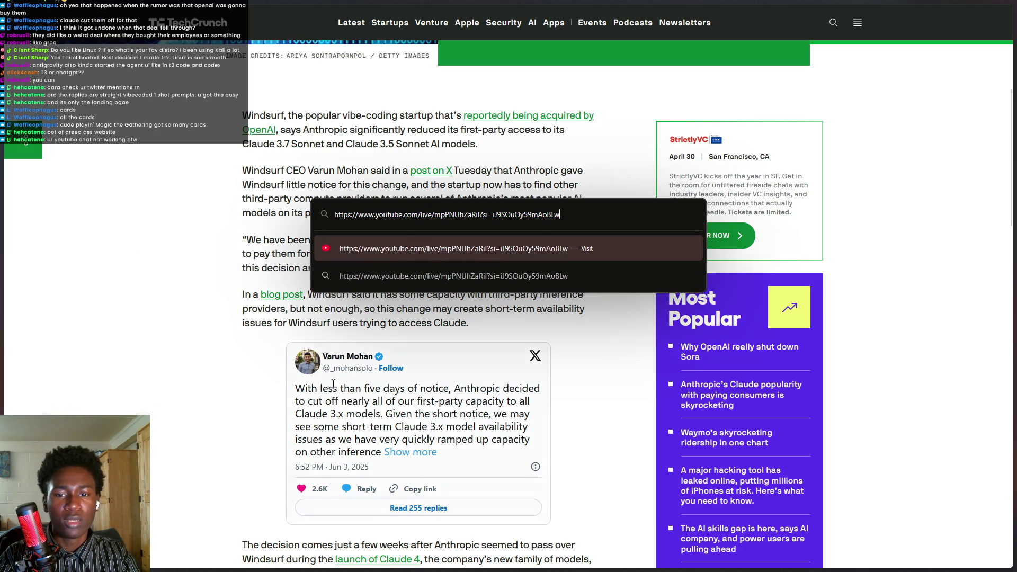
key("Return")
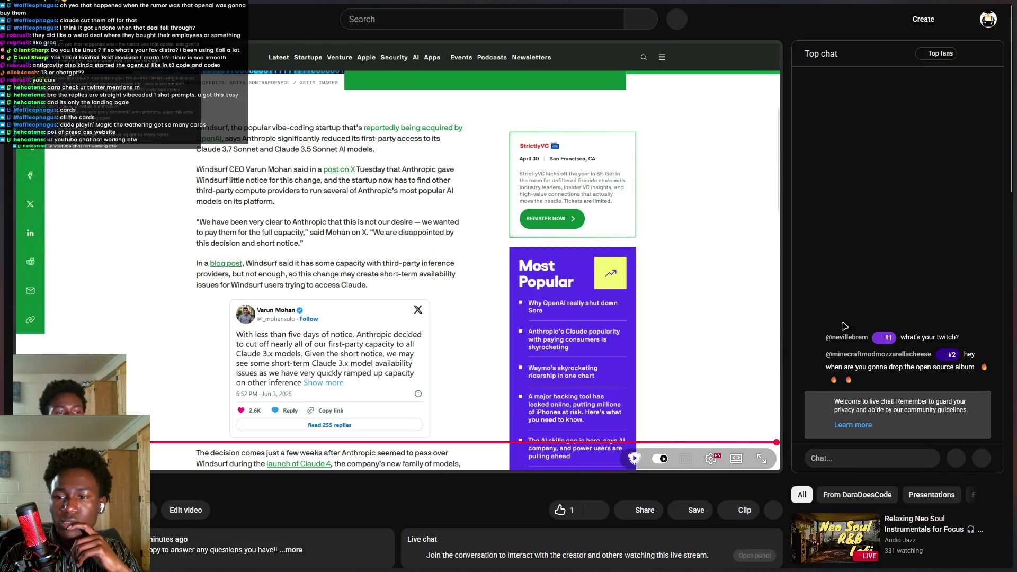
Post the test message 'a' in YouTube live chat, open its options, and return to TechCrunch.
left_click(887, 453)
type("a")
key("Return")
key("ctrl+t")
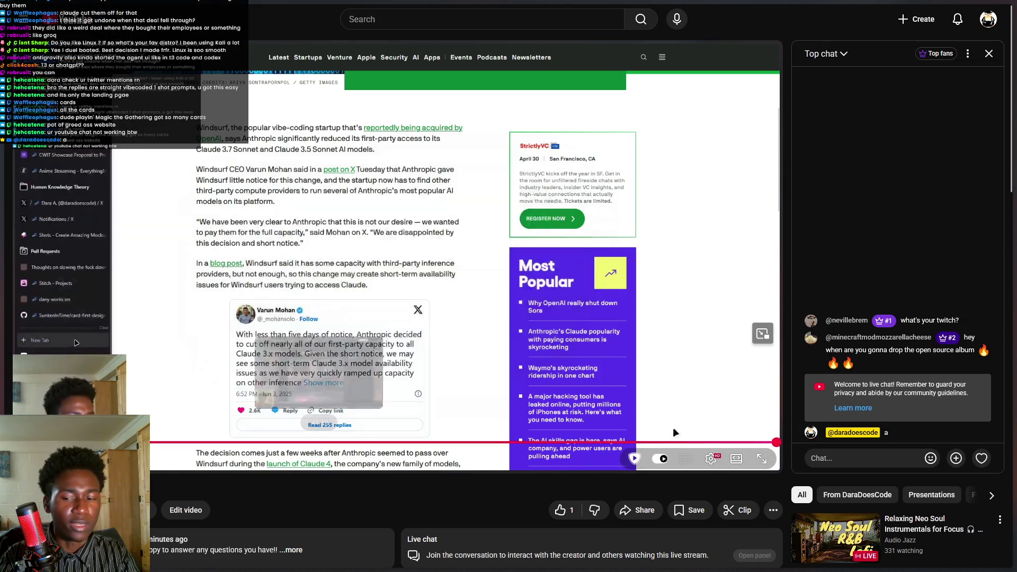
left_click(995, 433)
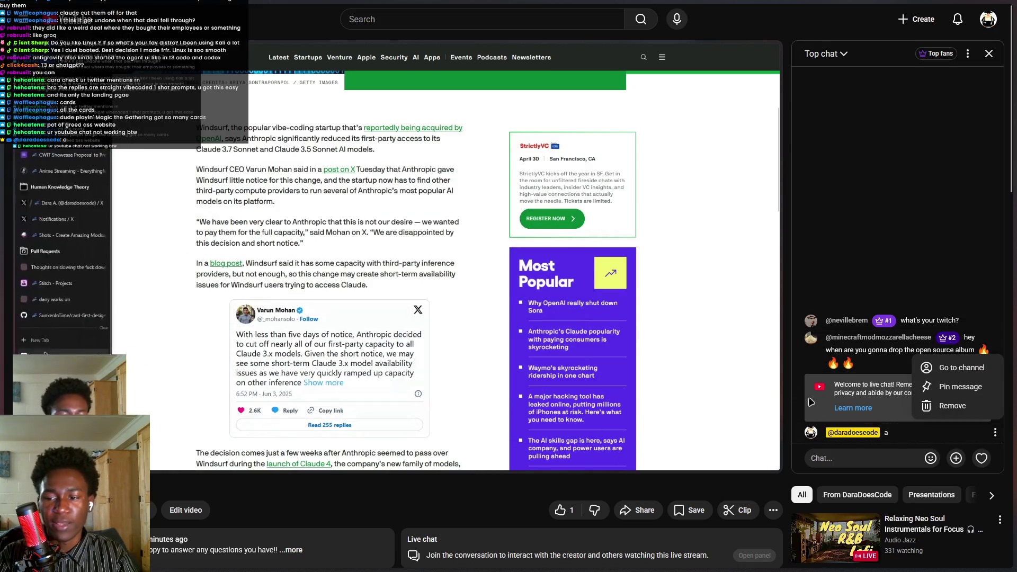
key("ctrl+Tab")
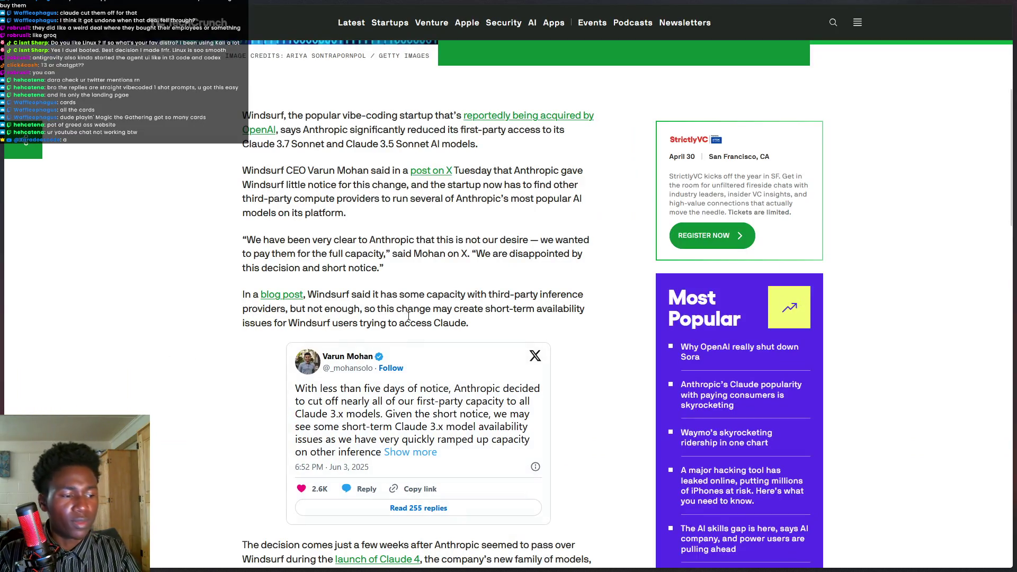
Scroll the TechCrunch Windsurf article, then switch to the tldraw board tab.
scroll(339, 283, "up", 1)
scroll(409, 294, "down", 1)
scroll(395, 304, "up", 2)
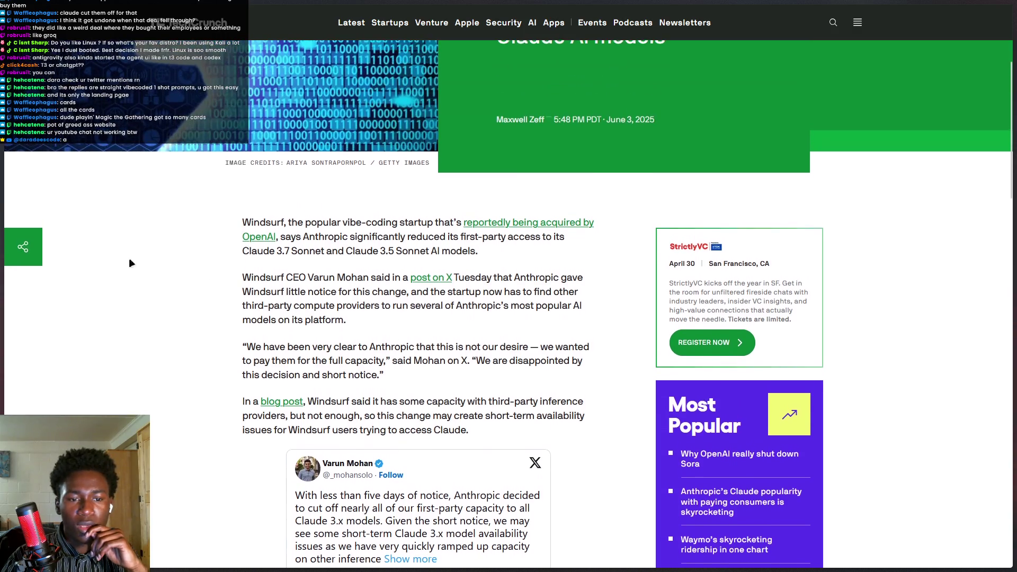
mouse_move(316, 223)
left_mouse_down()
mouse_move(477, 252)
mouse_move(447, 420)
left_mouse_up()
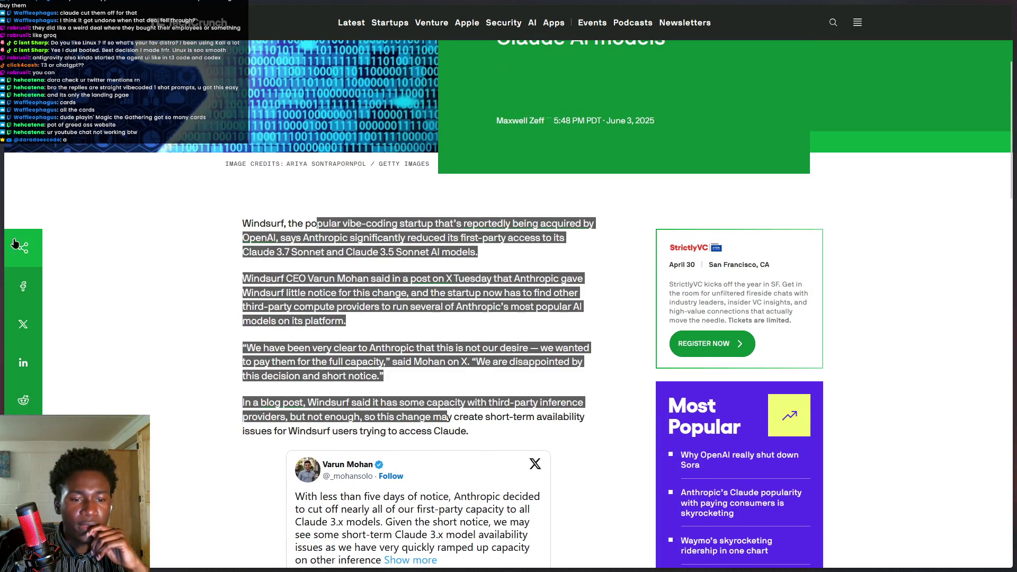
mouse_move(1, 249)
scroll(68, 258, "down", 1)
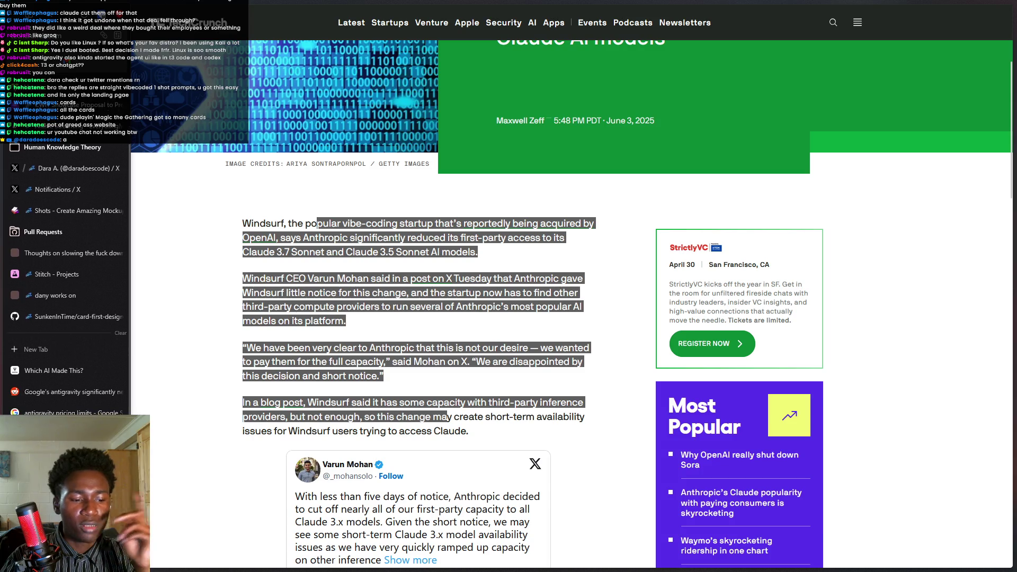
left_click(69, 254)
Nudge the Cursor and VScode labels slightly left and up.
mouse_move(526, 217)
left_mouse_down()
mouse_move(627, 379)
mouse_move(526, 328)
mouse_move(589, 325)
mouse_move(615, 295)
mouse_move(558, 293)
left_mouse_up()
key("shift+Left")
left_click_drag(418, 297, 420, 289)
key("Escape")
left_click_drag(531, 292, 525, 288)
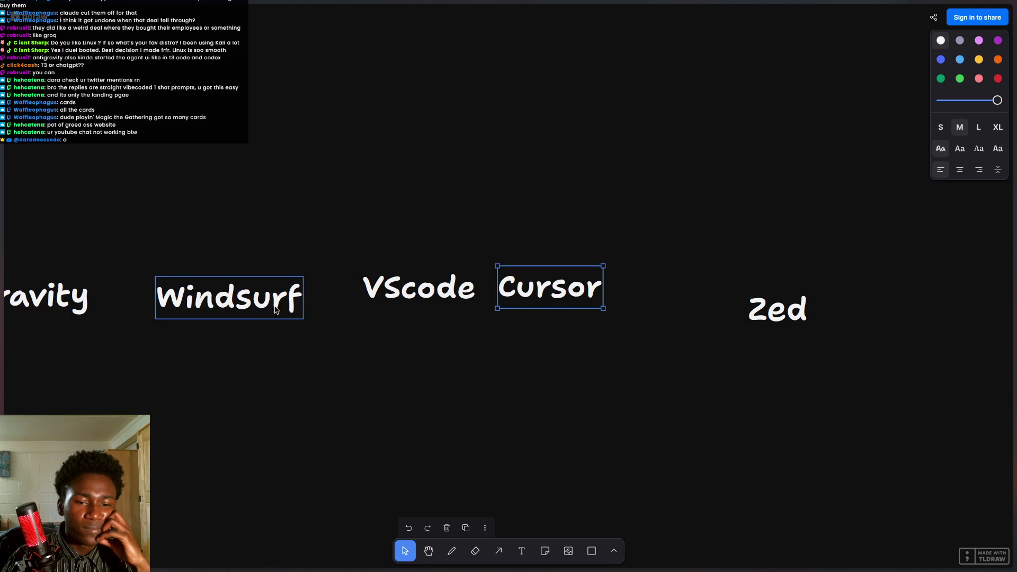
Move the VScode label right next to the Cursor label.
left_click(432, 301)
left_click(557, 307)
left_click(426, 302)
left_click(549, 306)
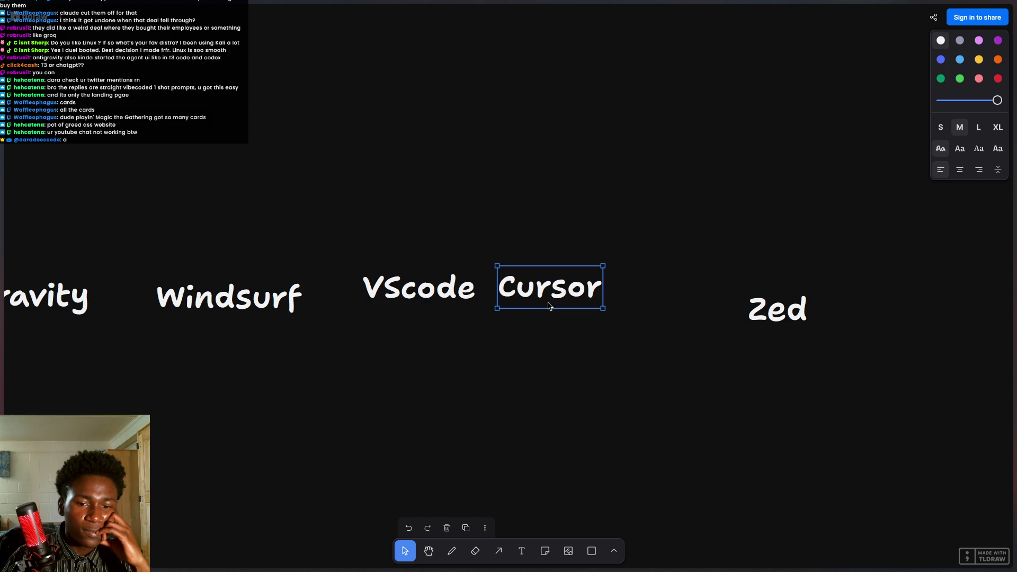
left_click(538, 313)
left_click(539, 303)
left_click(419, 292)
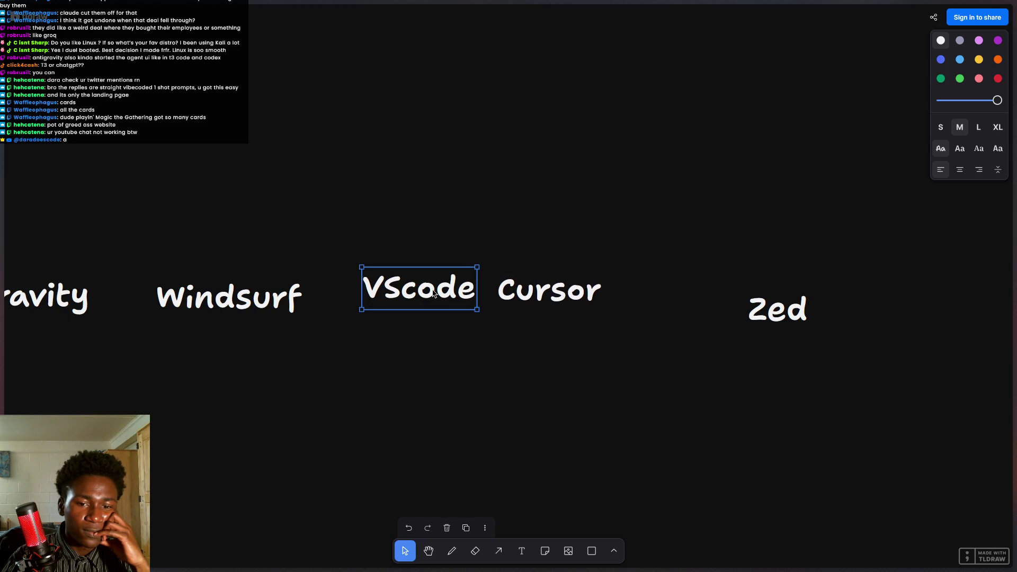
left_click(504, 297, "shift")
left_click(448, 288)
mouse_move(447, 288)
left_mouse_down()
mouse_move(479, 287)
mouse_move(449, 287)
mouse_move(467, 290)
left_mouse_up()
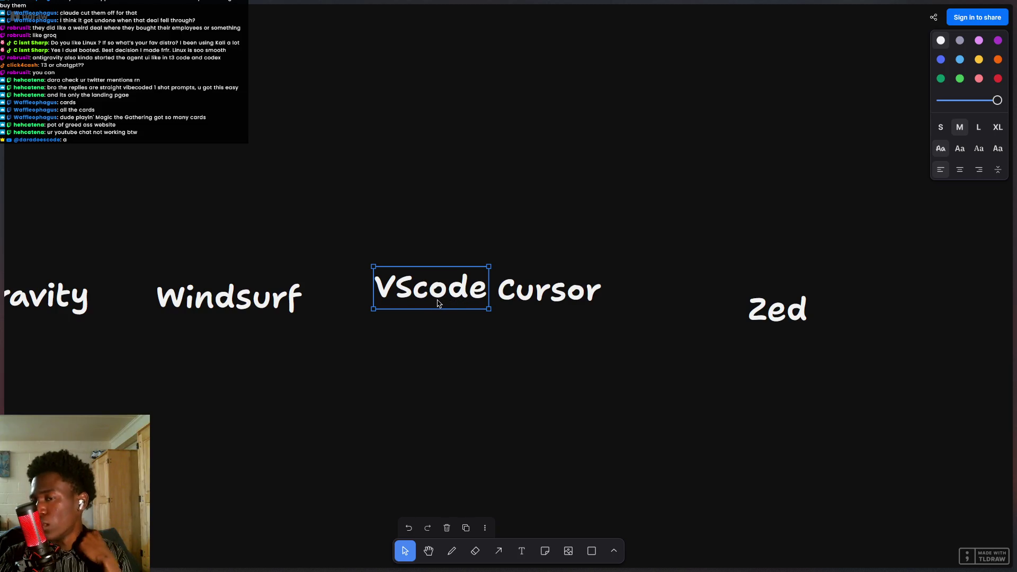
Search the system for 'circle', then close the search.
key("super")
type("circle")
key("Escape")
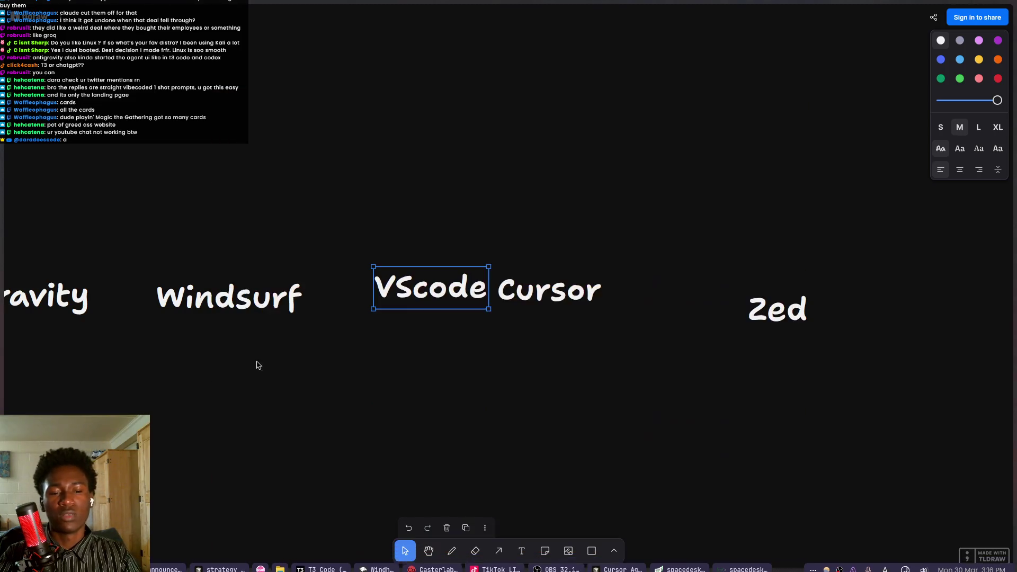
Fine-tune the VScode and Cursor label positions so they sit as a close pair.
left_click(324, 319)
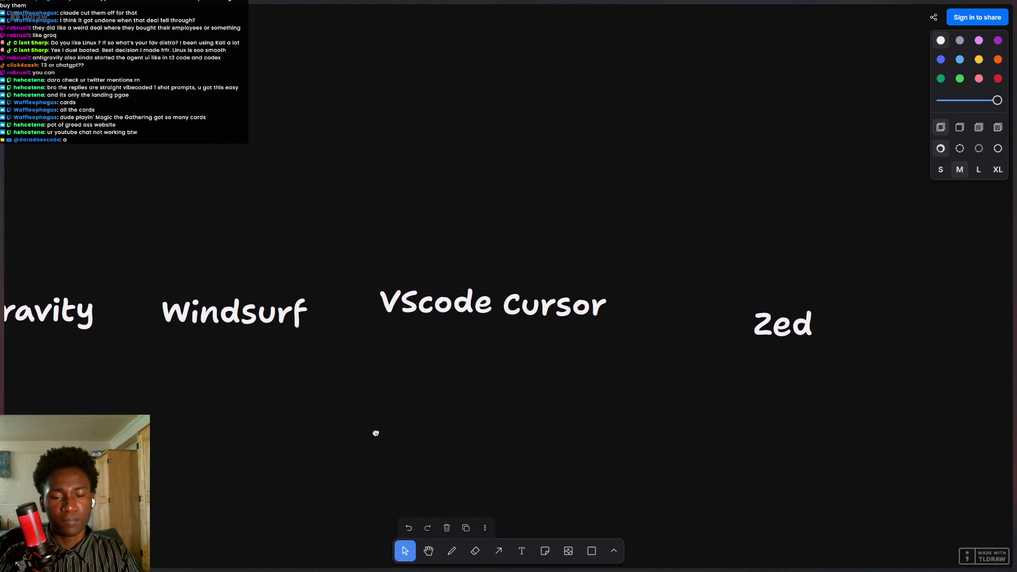
scroll(349, 338, "right", 4)
left_click(426, 310)
left_click(365, 307)
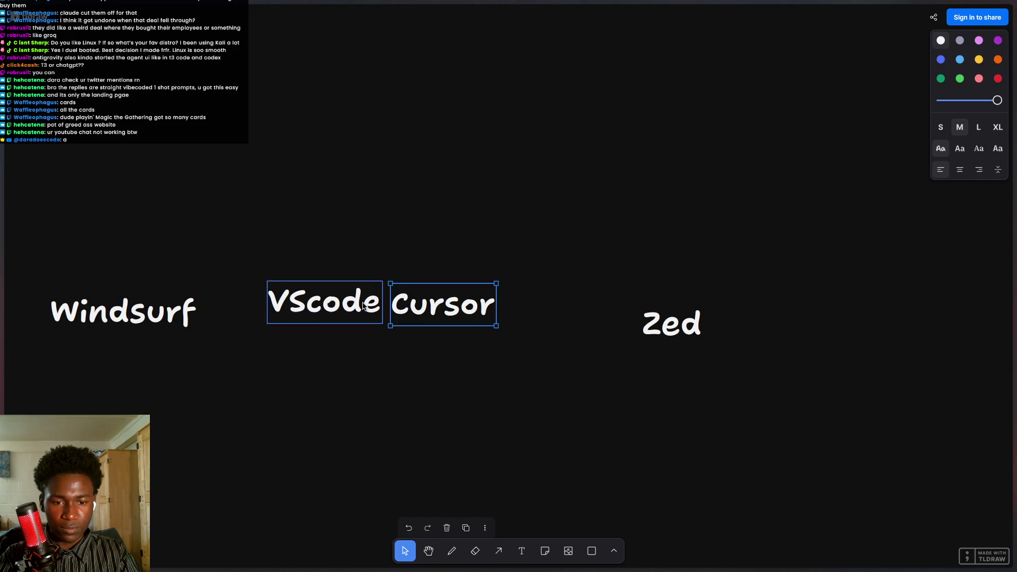
left_click_drag(364, 302, 360, 305)
left_click(435, 316, "shift")
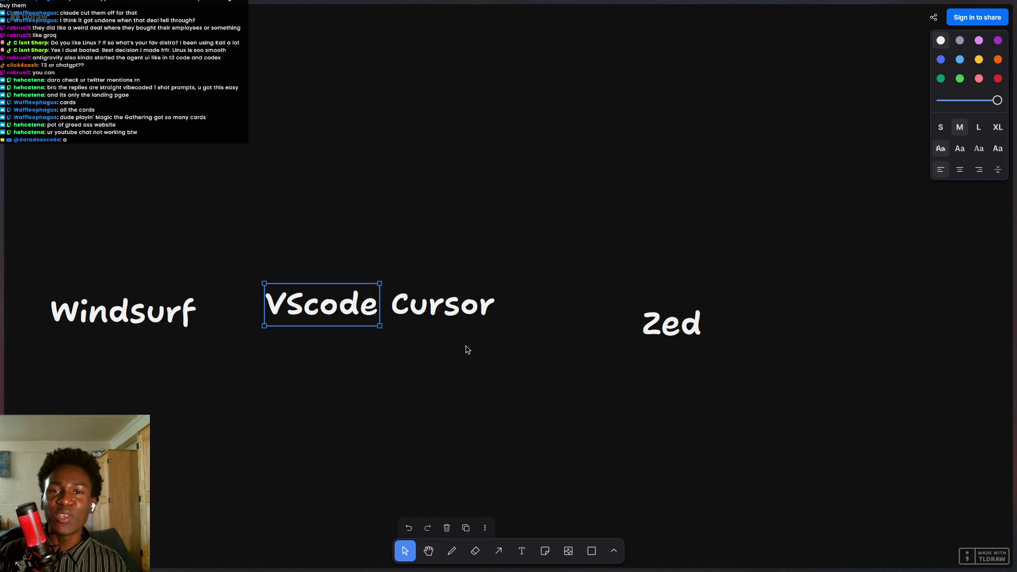
mouse_move(429, 304)
left_mouse_down()
mouse_move(471, 292)
mouse_move(455, 298)
left_mouse_up()
left_click_drag(356, 309, 362, 306)
left_click_drag(448, 310, 446, 314)
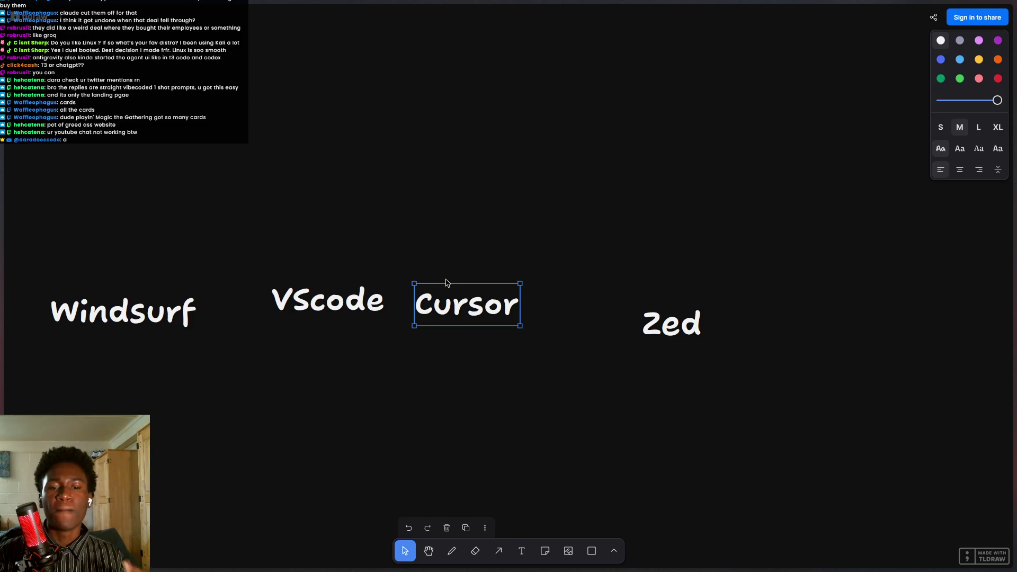
Move the VScode and Cursor labels down so they sit level with each other.
scroll(328, 306, "left", 1)
left_click_drag(339, 306, 329, 359)
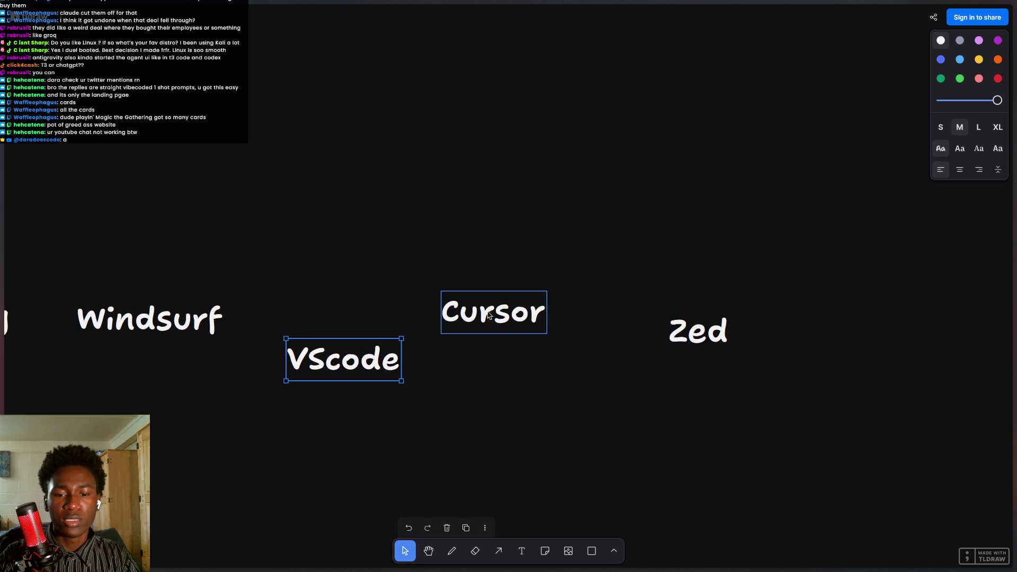
scroll(518, 205, "down", 5)
left_click_drag(517, 159, 566, 329)
left_click_drag(360, 198, 350, 324)
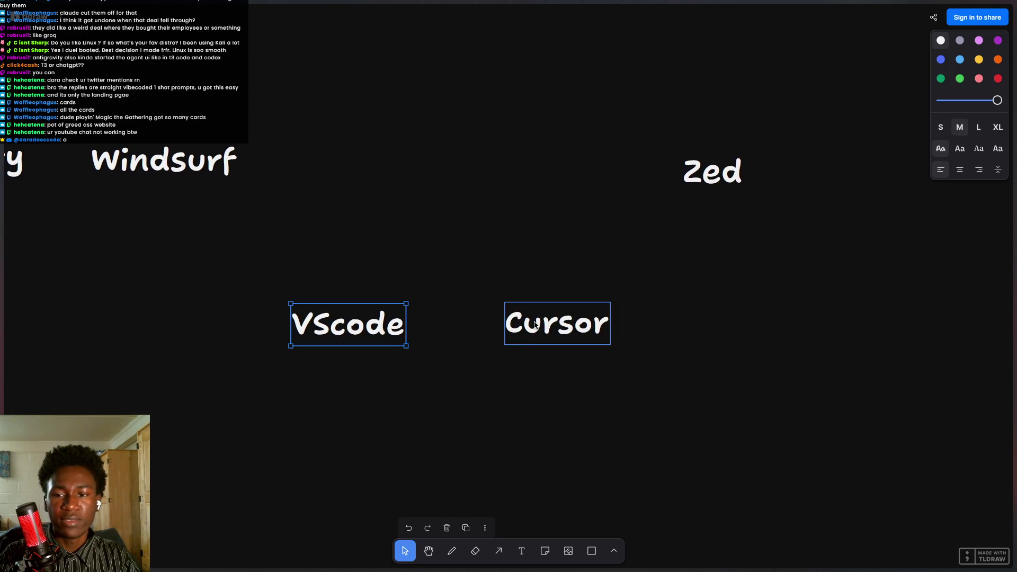
Delete the stray Text label.
scroll(545, 357, "down", 5)
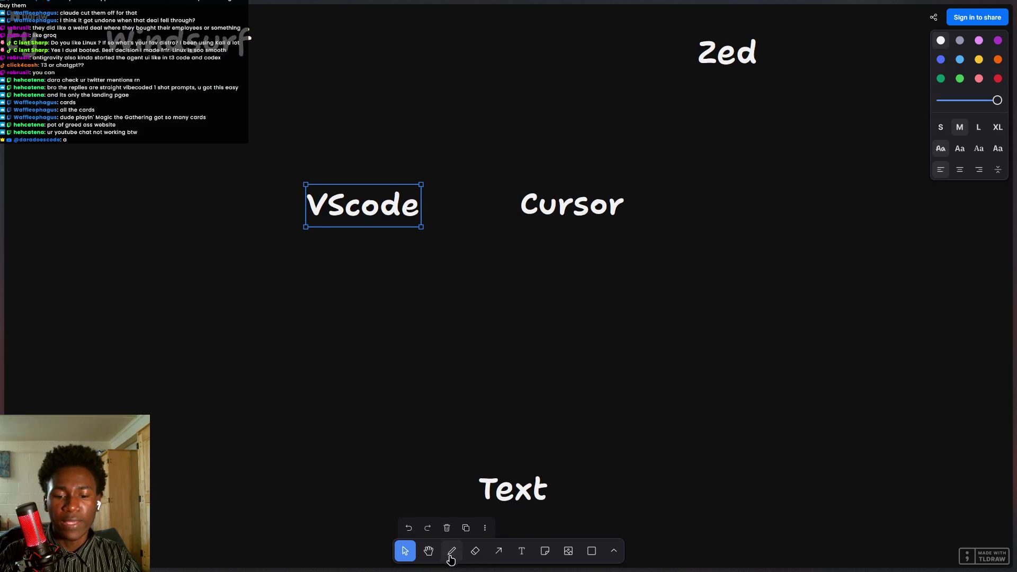
scroll(535, 466, "up", 1)
left_click(522, 488)
key("Delete")
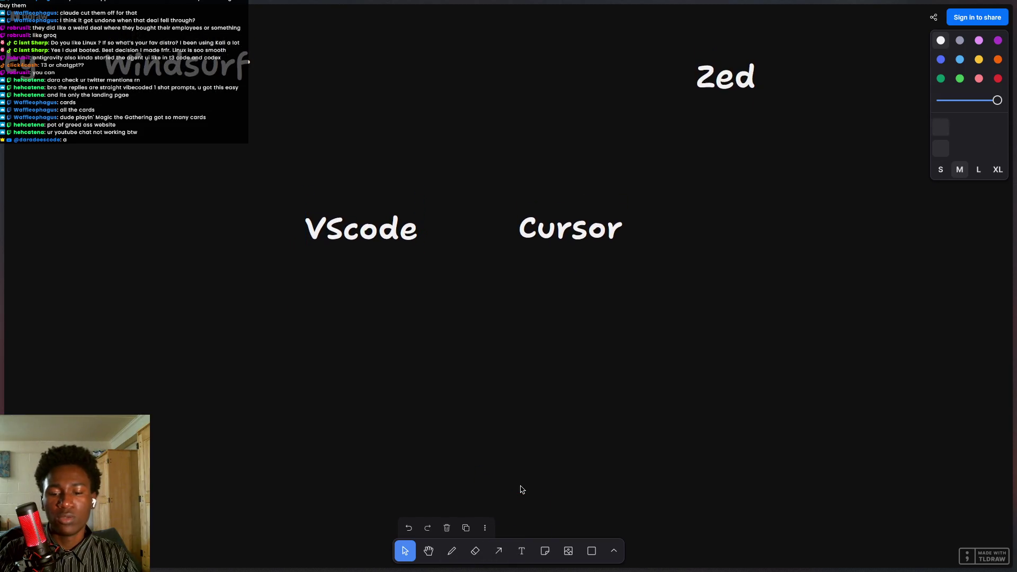
Replace a wobbly freehand stroke with a straight vertical divider between VScode and Cursor.
left_click(498, 550)
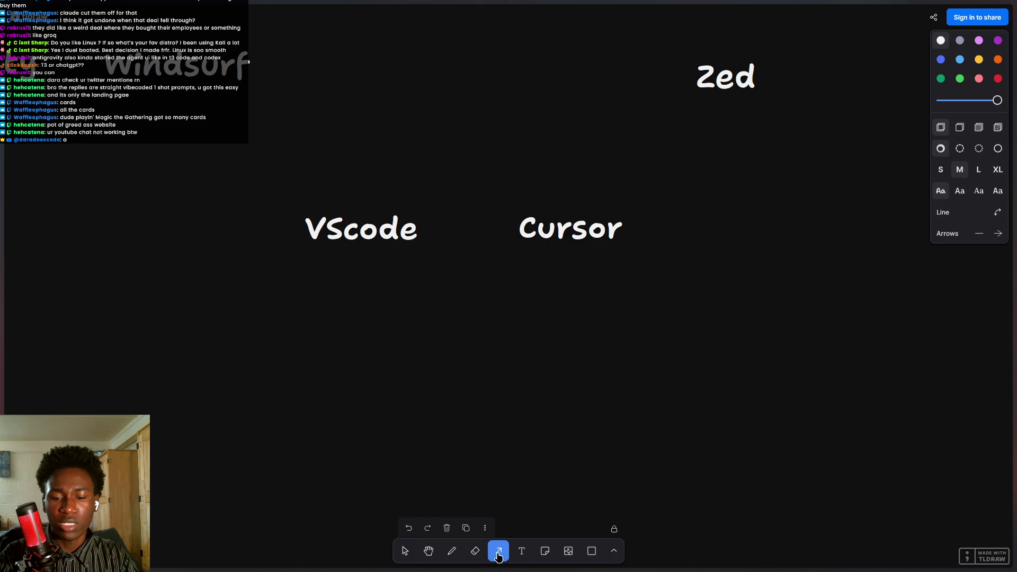
left_click(455, 552)
left_click_drag(469, 204, 481, 449)
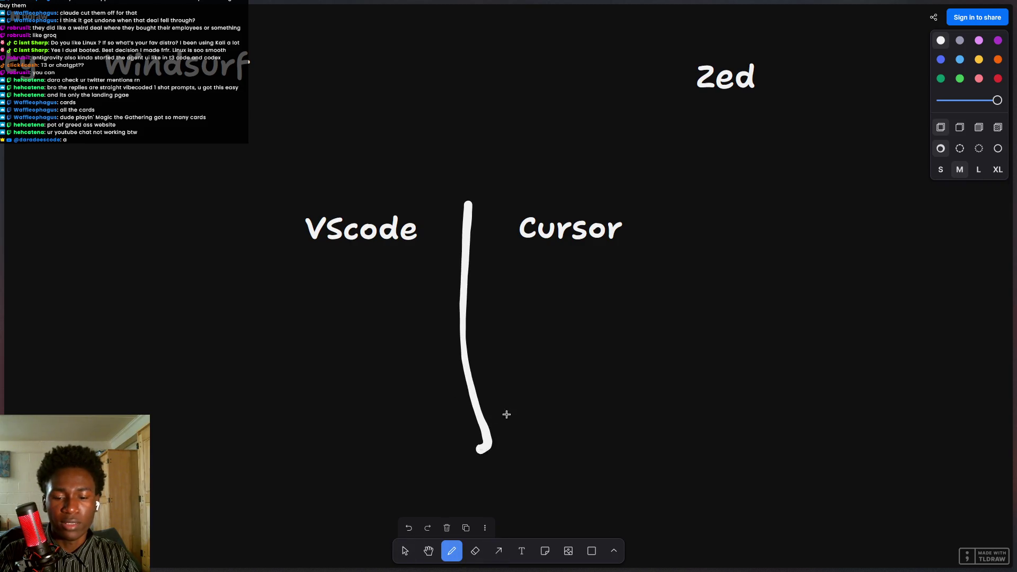
key("ctrl+z")
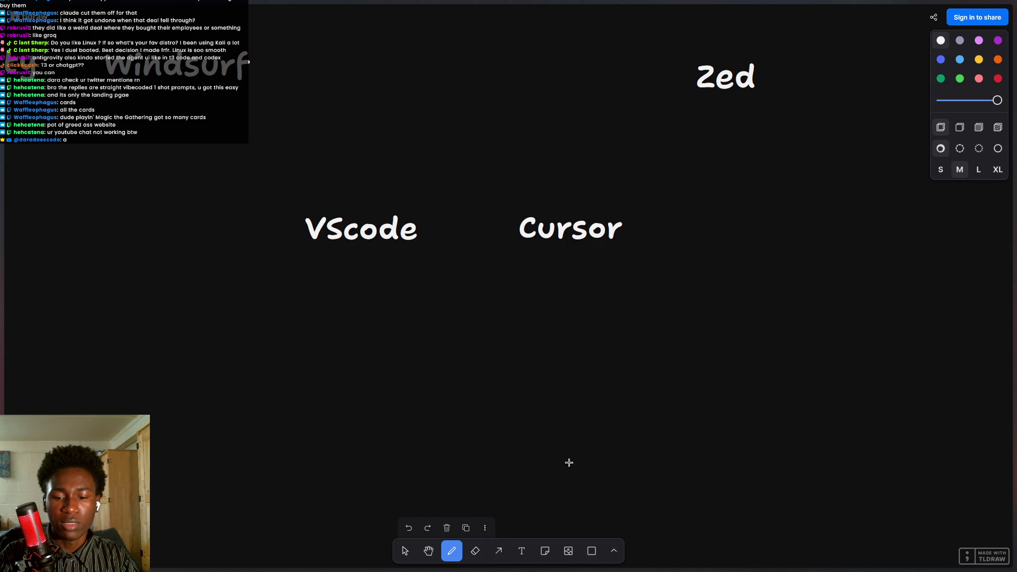
left_click(615, 551)
left_click(586, 524)
mouse_move(462, 195)
left_mouse_down()
mouse_move(452, 329)
mouse_move(467, 479)
left_mouse_up()
Draw a horizontal rule under the headings and a vertical line left of VScode.
scroll(595, 420, "left", 1)
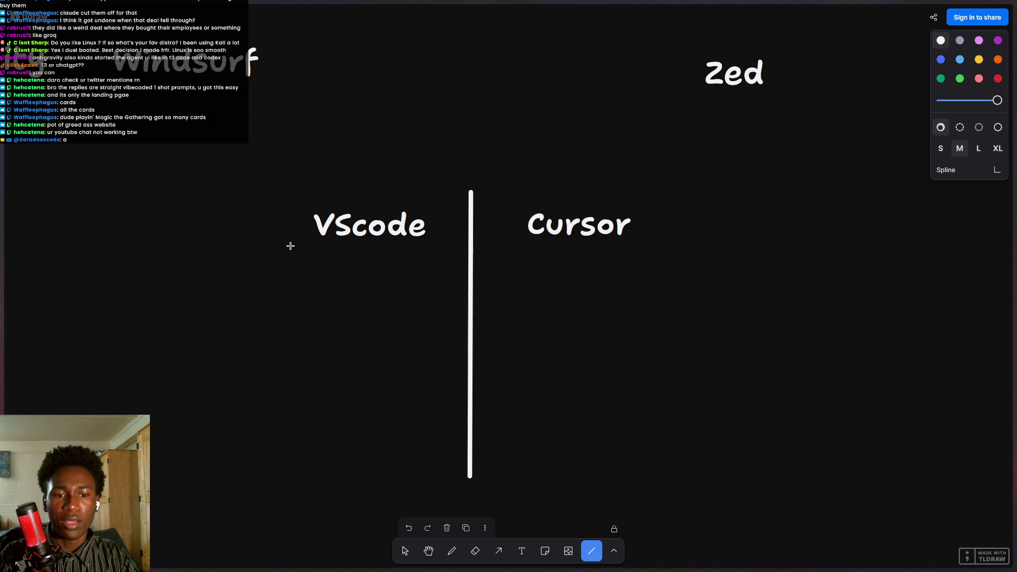
left_click_drag(288, 245, 702, 246)
scroll(686, 358, "left", 3)
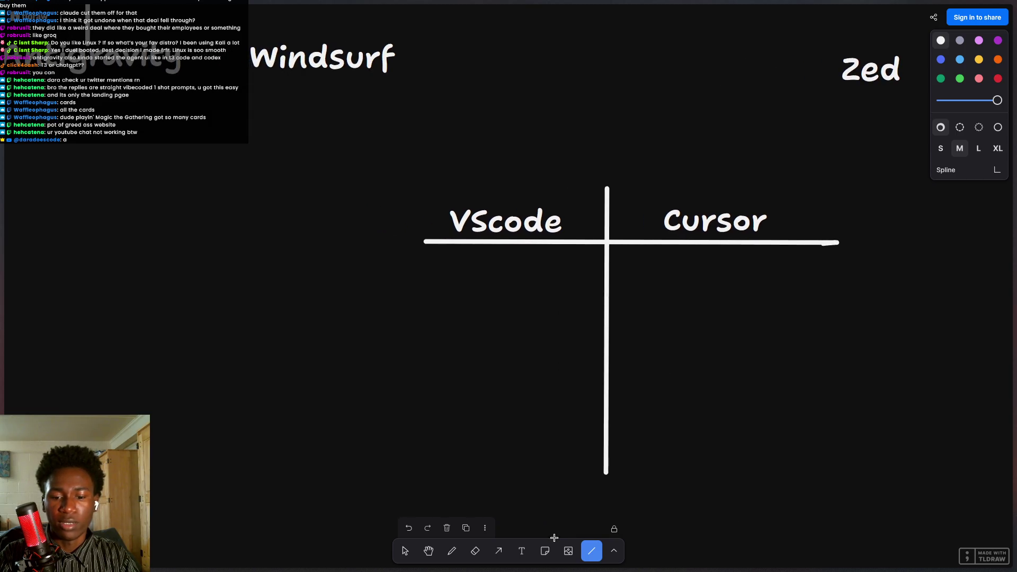
scroll(559, 420, "left", 1)
left_click_drag(429, 183, 426, 492)
scroll(477, 345, "left", 2)
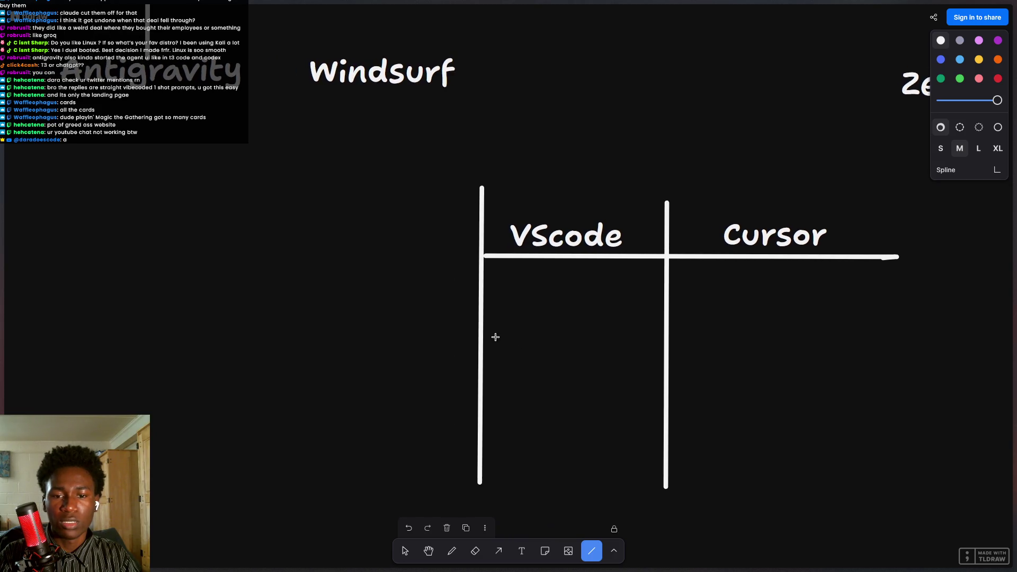
left_click_drag(398, 253, 511, 255)
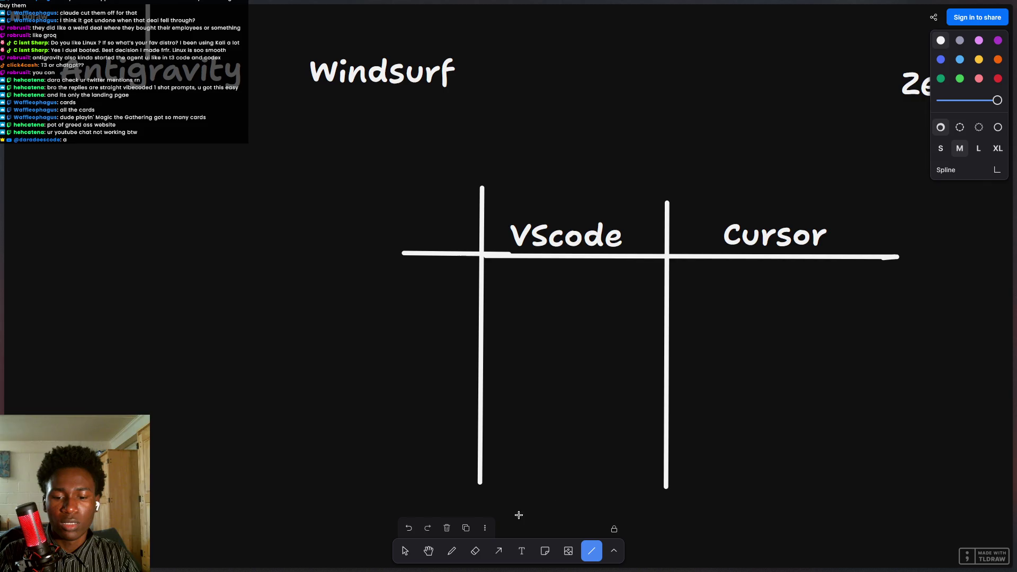
Add an 'in house model' text label left of the table.
key("t")
left_click(368, 282)
type("In")
key("BackSpace")
key("BackSpace")
type("i")
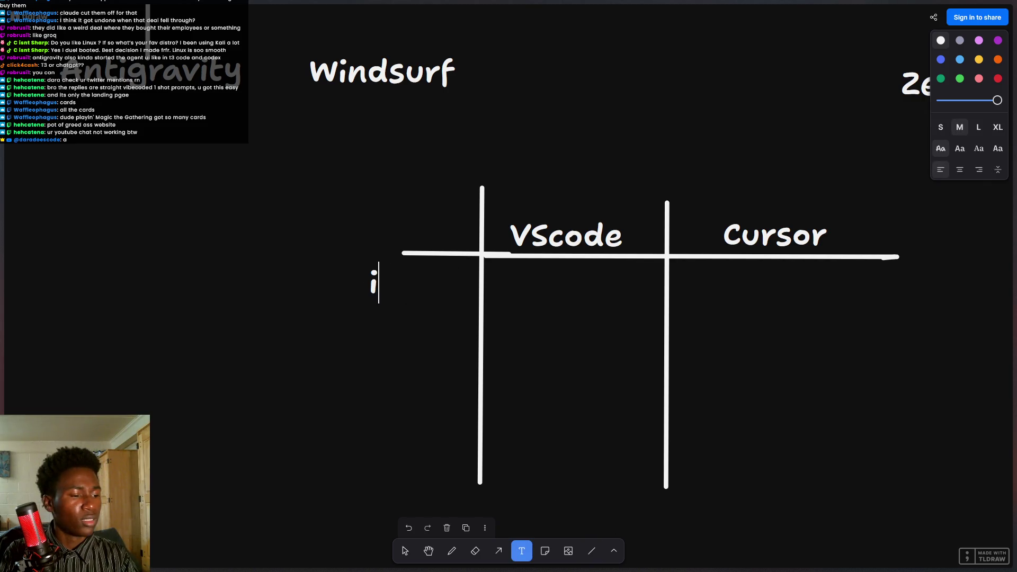
key("BackSpace")
type("com")
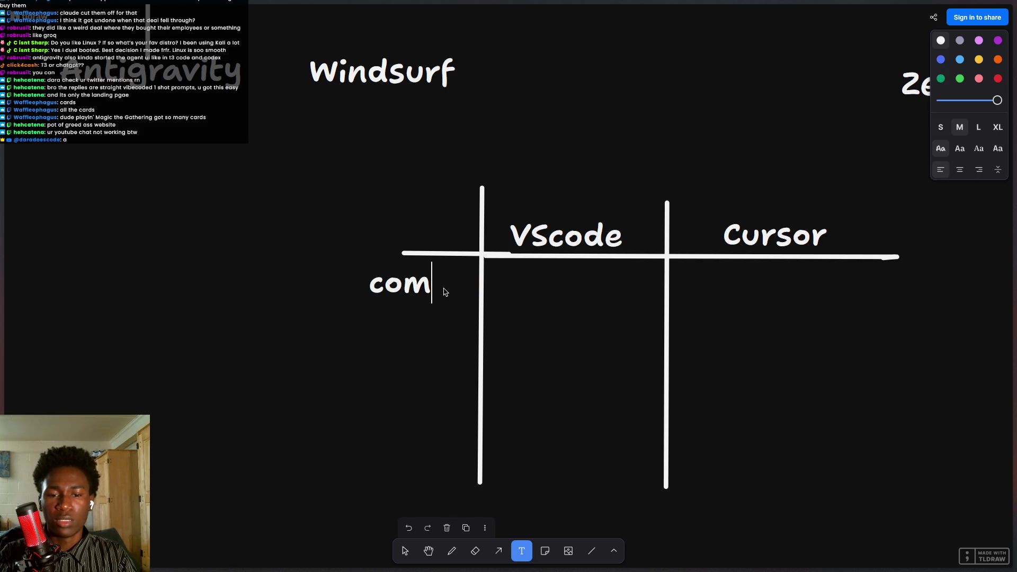
type("poser")
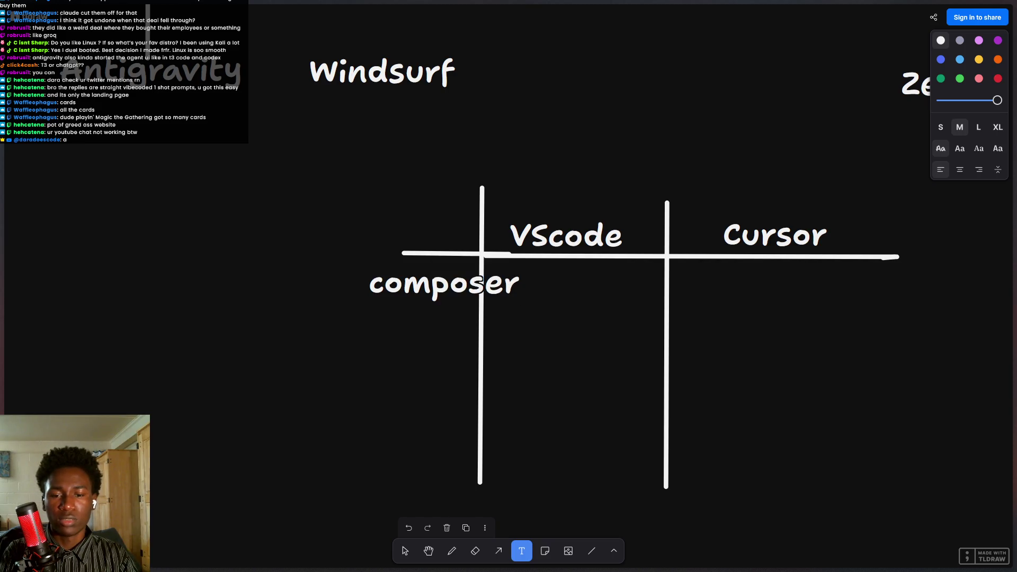
key("BackSpace")
key("BackSpace")
key("BackSpace")
type("in house model")
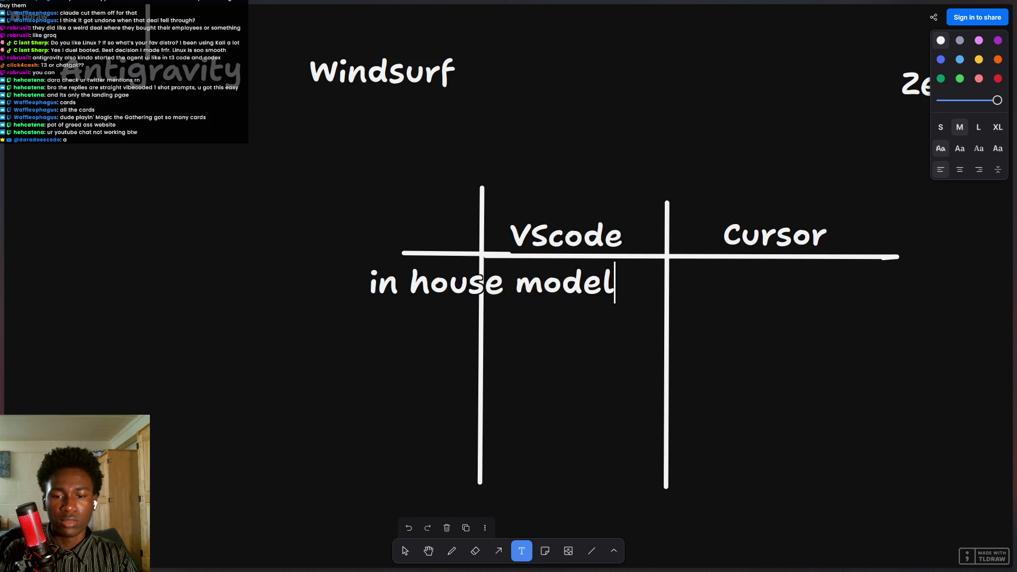
left_click(566, 371)
Change the label to 'good tab complete' and place it left of the table.
left_click(492, 285)
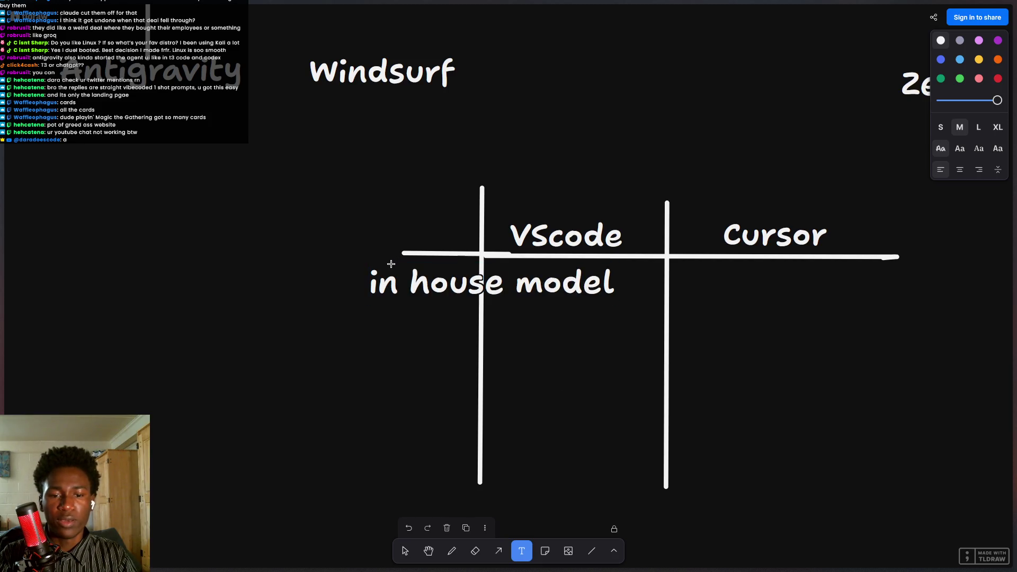
left_click(443, 283)
key("Escape")
left_click(405, 552)
mouse_move(492, 283)
left_mouse_down()
mouse_move(313, 283)
mouse_move(326, 281)
left_mouse_up()
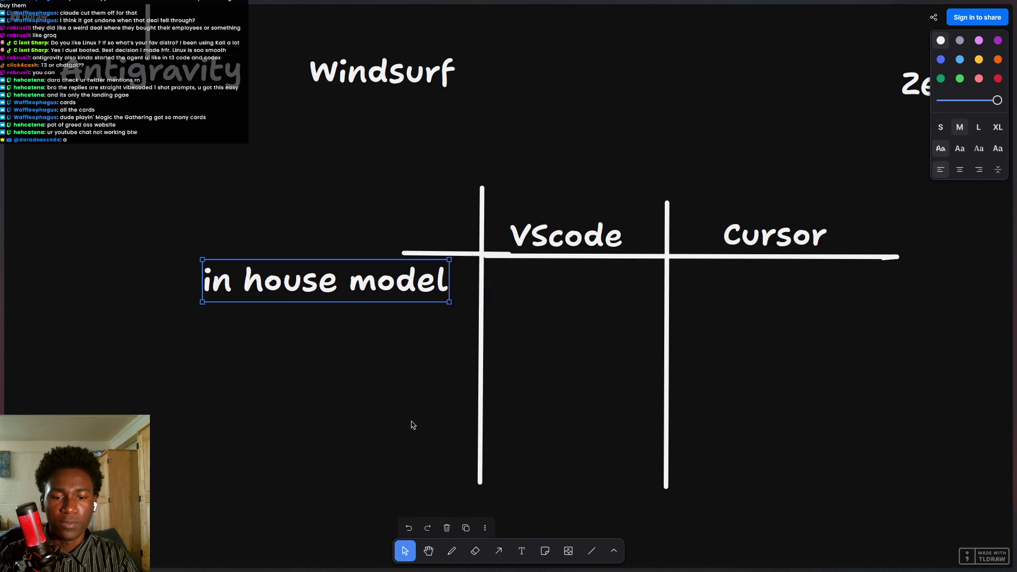
scroll(412, 425, "left", 2)
key("Return")
type("good tab complete")
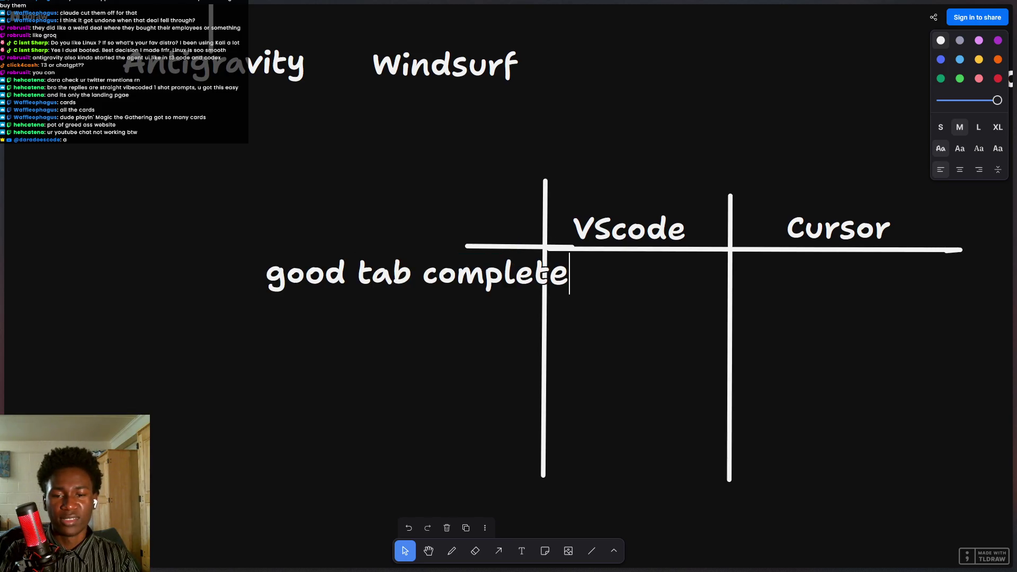
key("Escape")
mouse_move(466, 273)
left_mouse_down()
mouse_move(405, 273)
mouse_move(423, 273)
left_mouse_up()
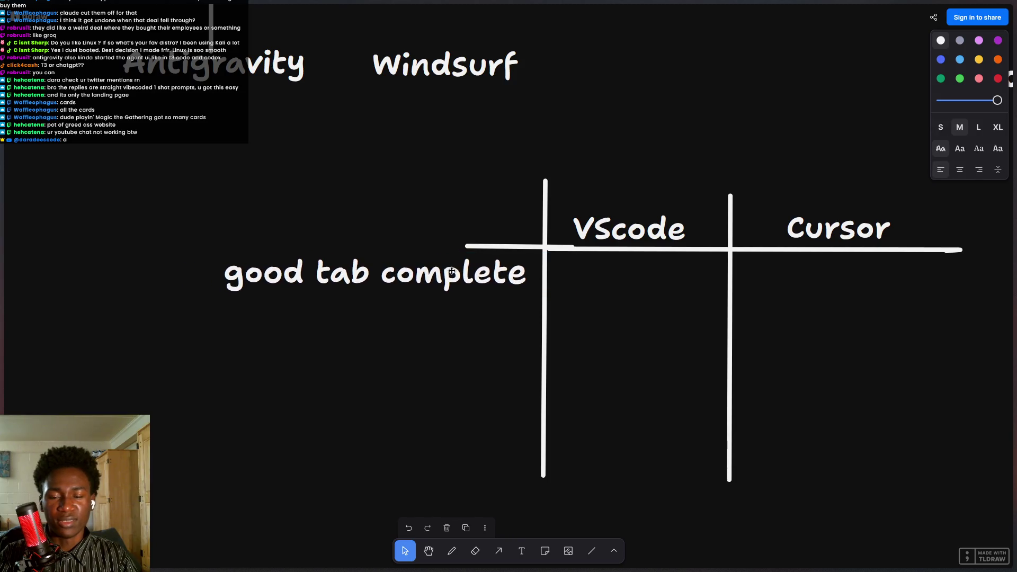
Try extending the table's horizontal line leftwards, then undo it.
scroll(524, 390, "left", 1)
scroll(523, 390, "left", 2)
left_click(520, 245)
left_click_drag(518, 245, 286, 241)
key("ctrl+z")
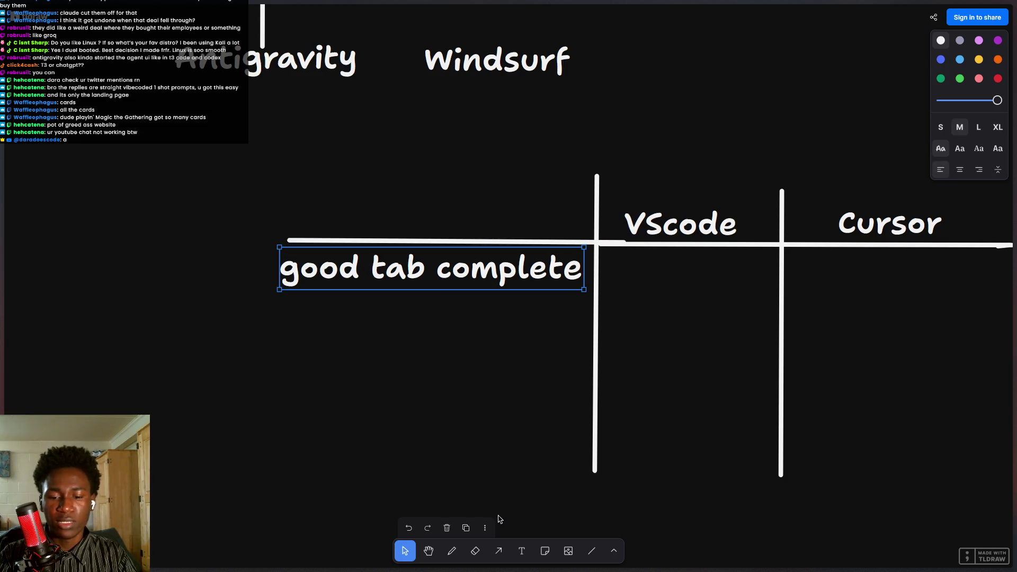
Add a 'generosity' row label aligned under 'good tab complete'.
left_click(515, 552)
left_click(288, 309)
type("Ge")
key("BackSpace")
key("BackSpace")
type("generosity")
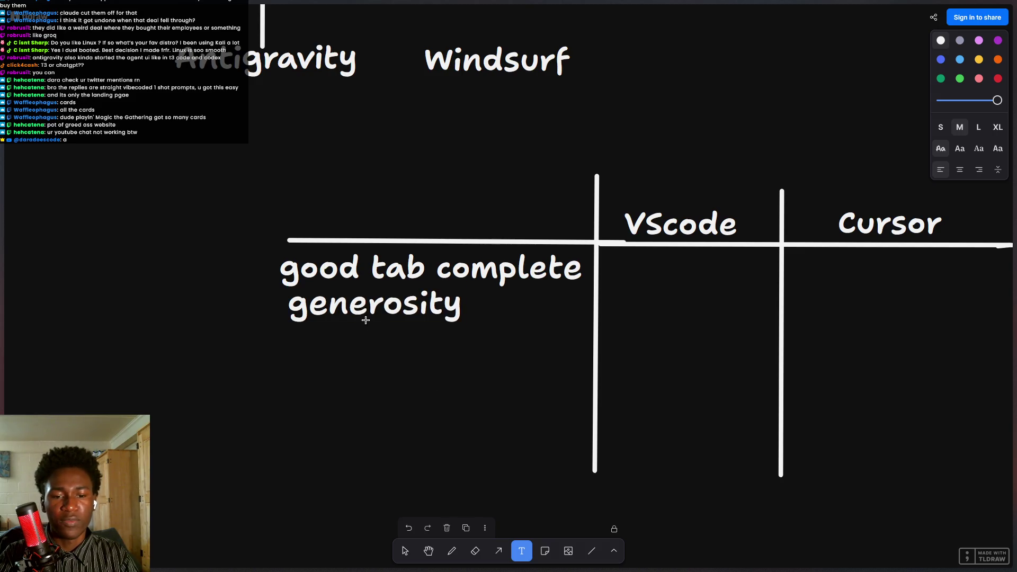
left_click(501, 345)
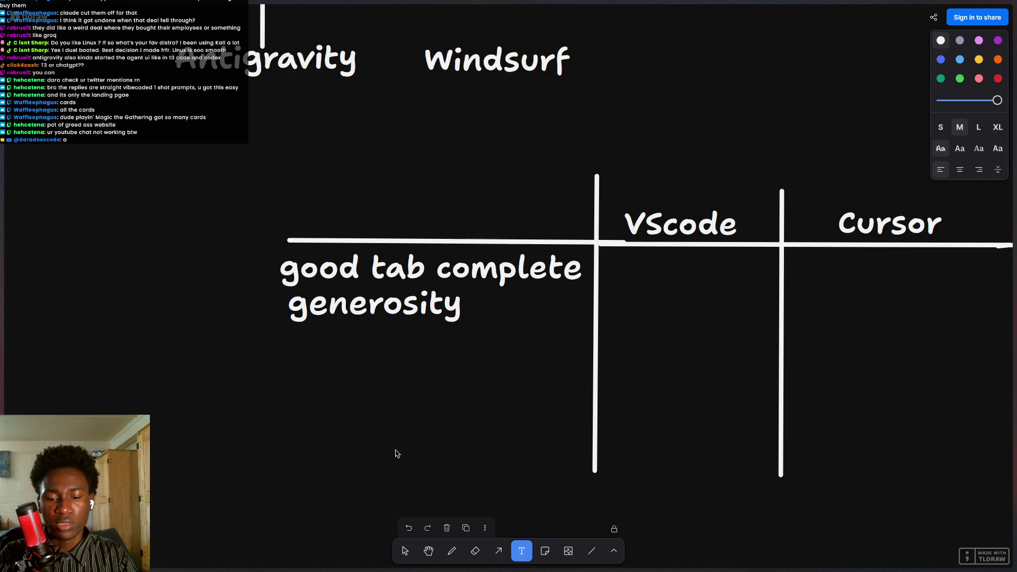
left_click(405, 551)
left_click_drag(368, 302, 509, 313)
left_click(497, 361)
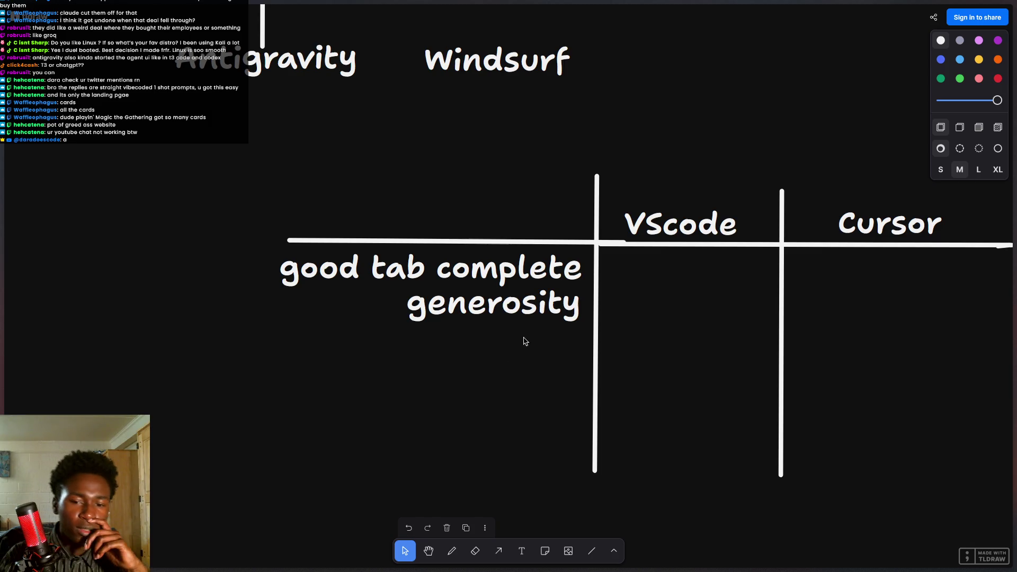
left_click(883, 204)
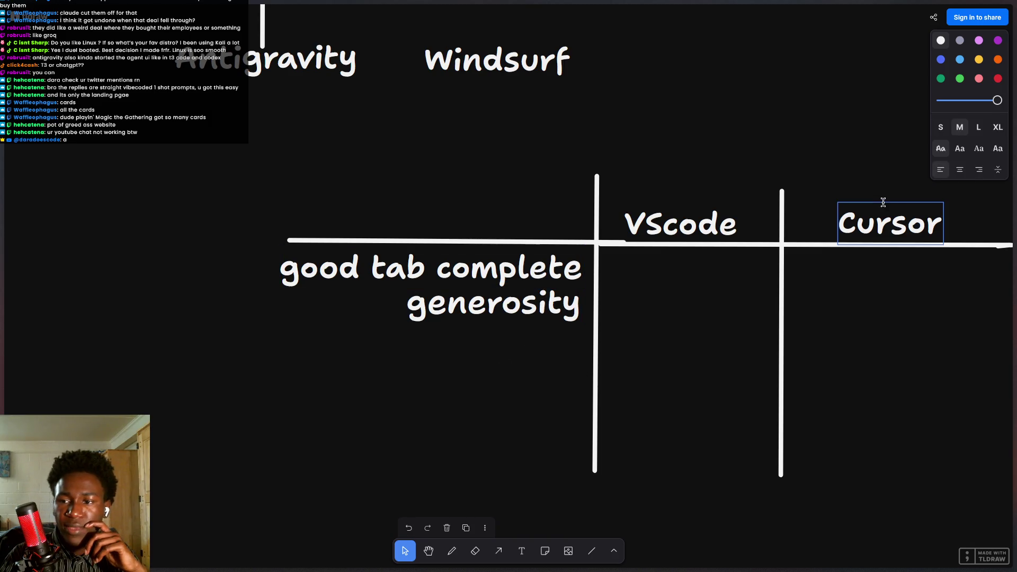
Add a 'tooling outside of the ide' row label right-aligned under 'generosity'.
left_click(522, 551)
left_click(363, 357)
type("tooling outsi")
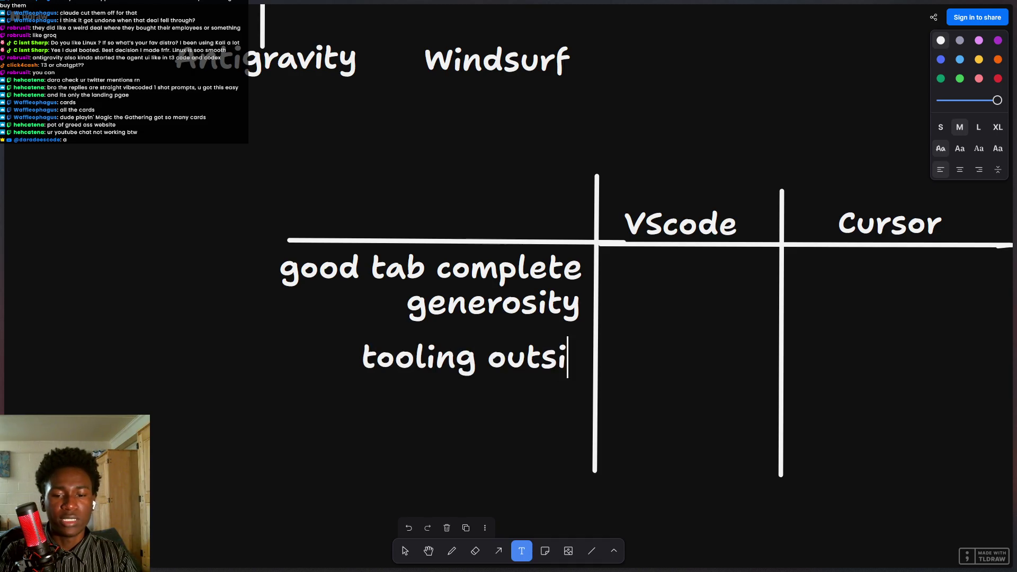
type("de of the ide")
key("Return")
left_click(245, 350)
key("Escape")
left_click_drag(475, 363, 291, 347)
scroll(867, 259, "right", 3)
scroll(867, 259, "up", 2)
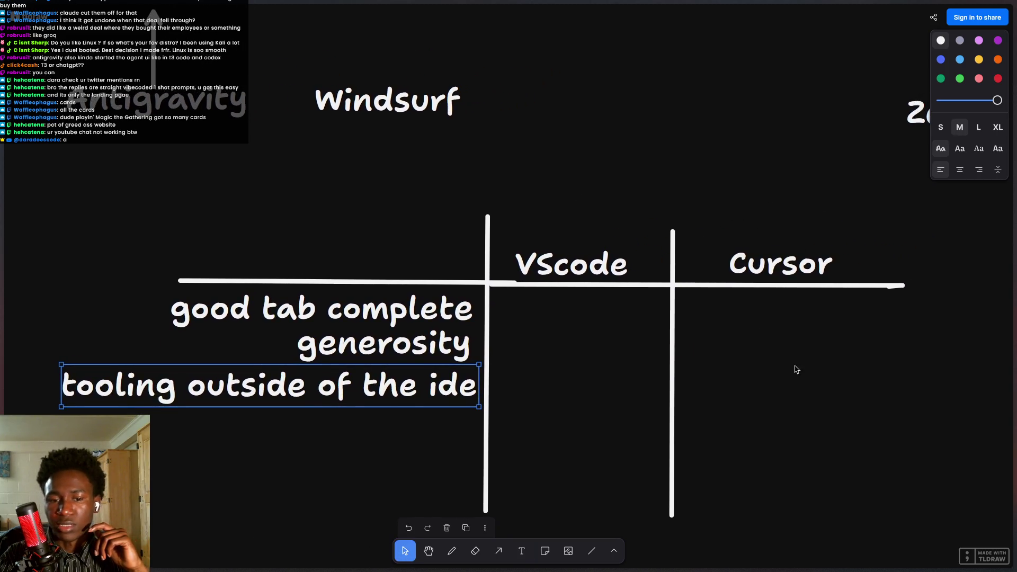
left_click(452, 551)
scroll(460, 522, "right", 2)
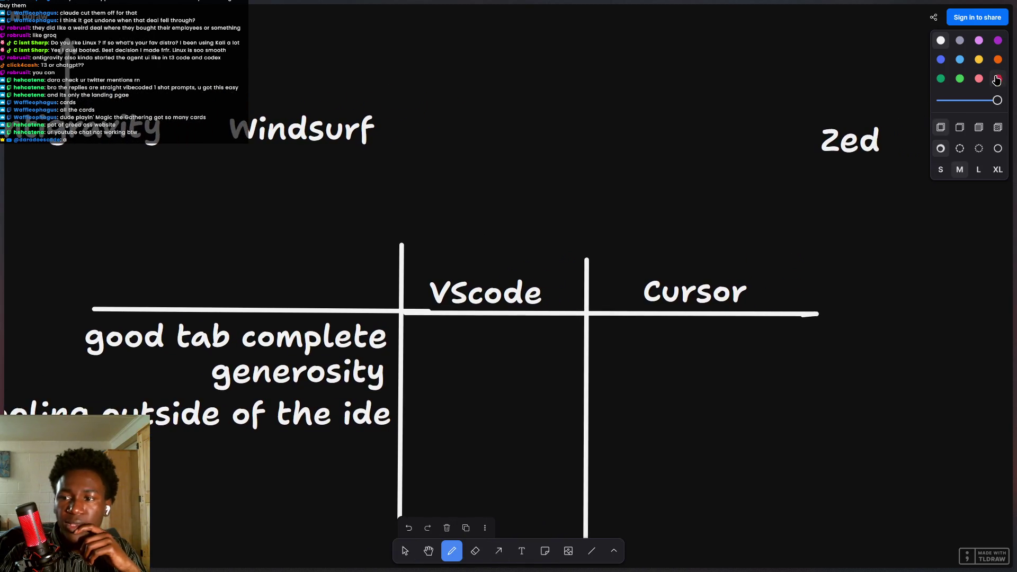
Switch the pen to red and draw a cross in the first row under VScode.
left_click(960, 80)
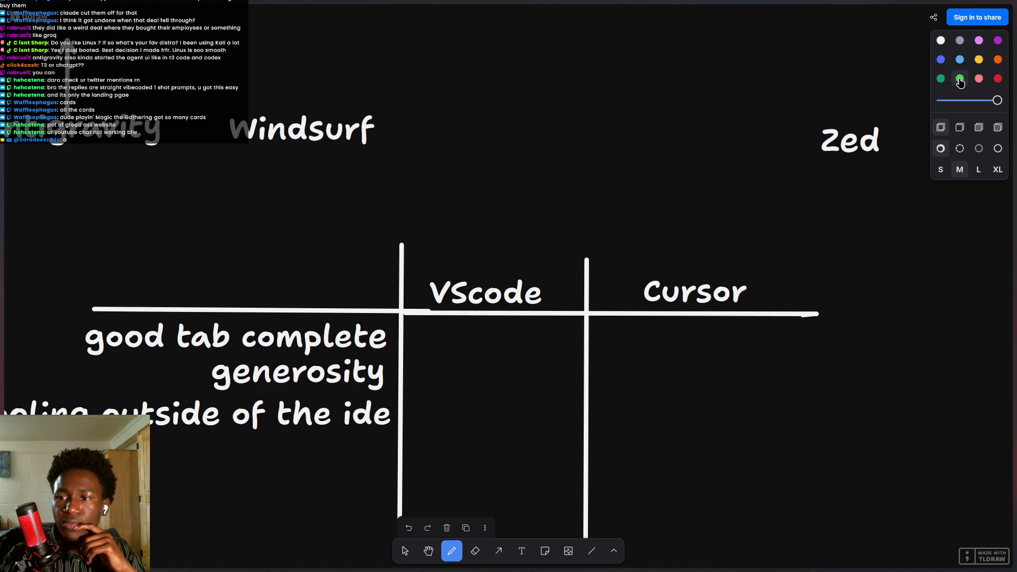
left_click(998, 78)
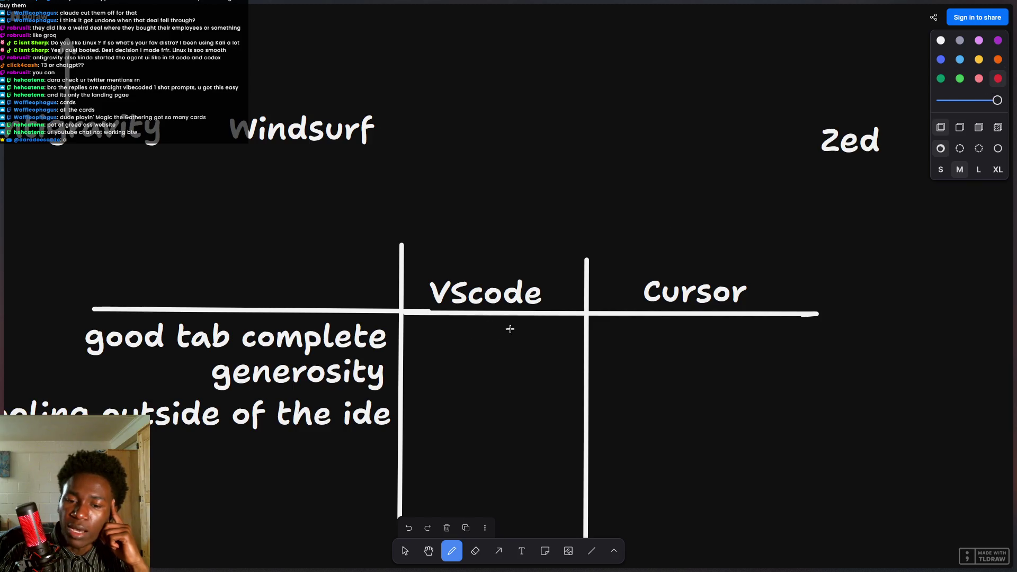
left_click_drag(510, 329, 449, 342)
left_click_drag(461, 323, 526, 361)
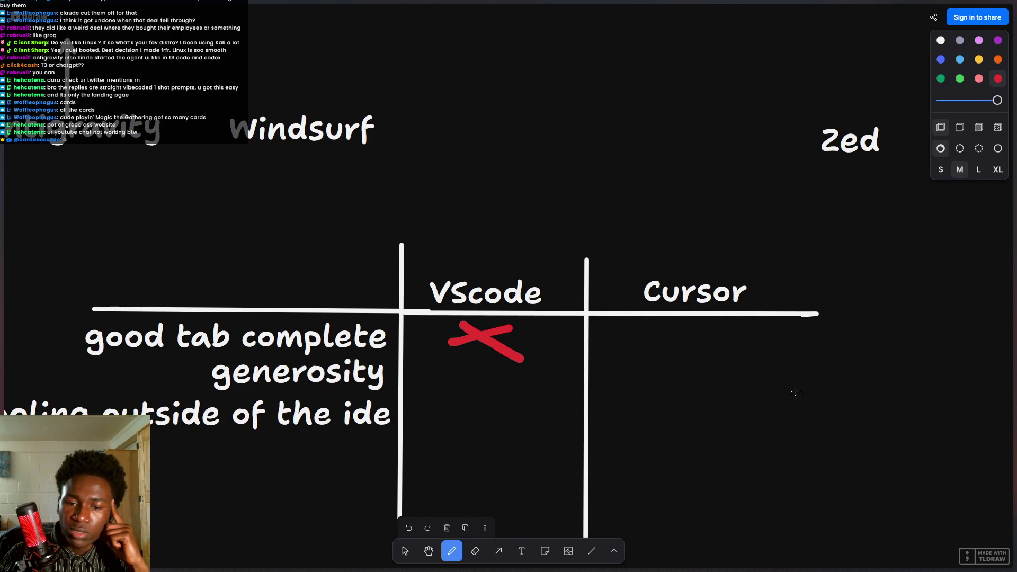
Draw a green check in the first row under Cursor, redrawing it once.
left_click(960, 78)
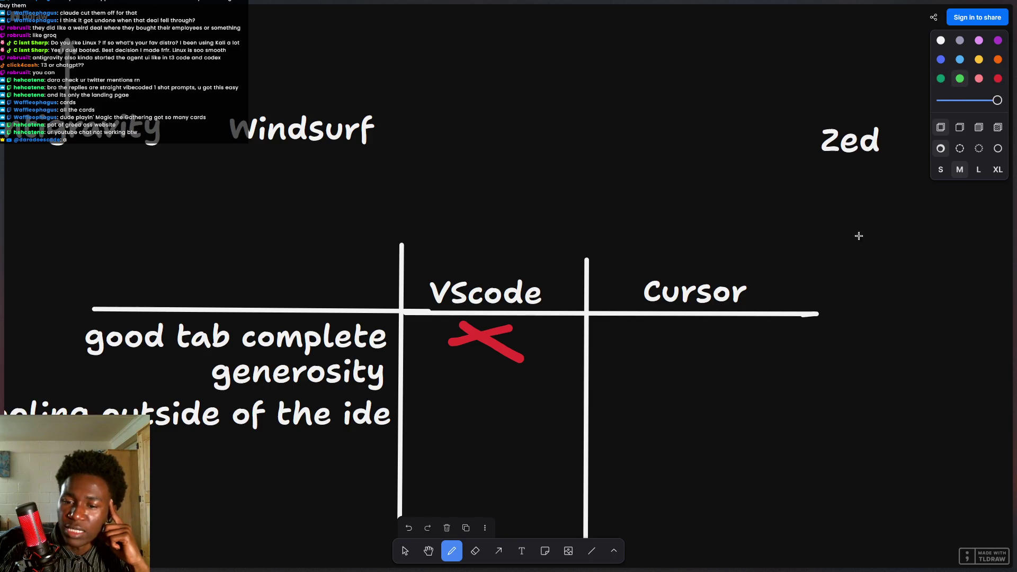
left_click_drag(655, 329, 753, 316)
key("ctrl+z")
left_click_drag(657, 330, 747, 339)
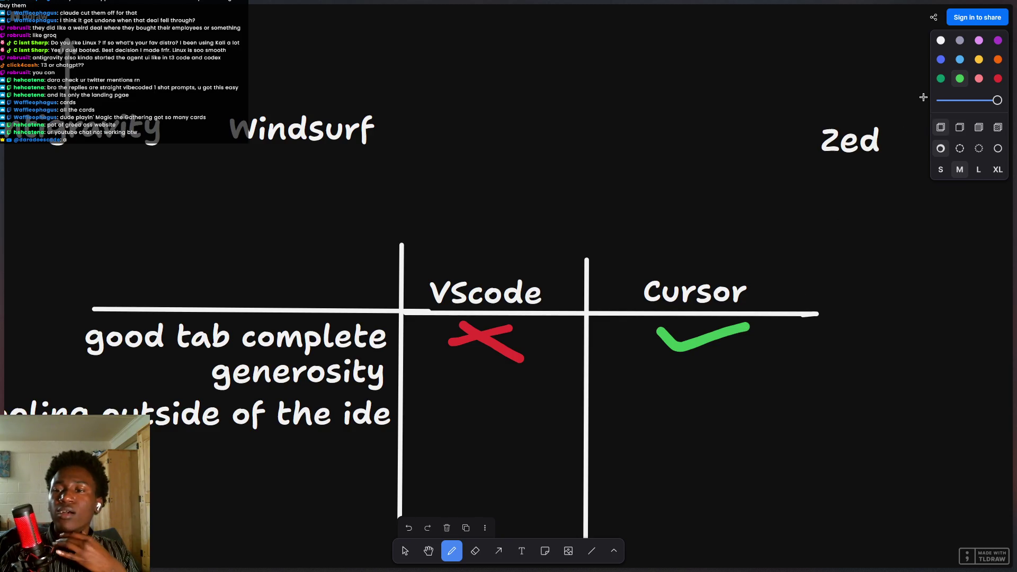
Mark the generosity row with a green check under VScode and a red cross under Cursor.
left_click_drag(435, 382, 512, 360)
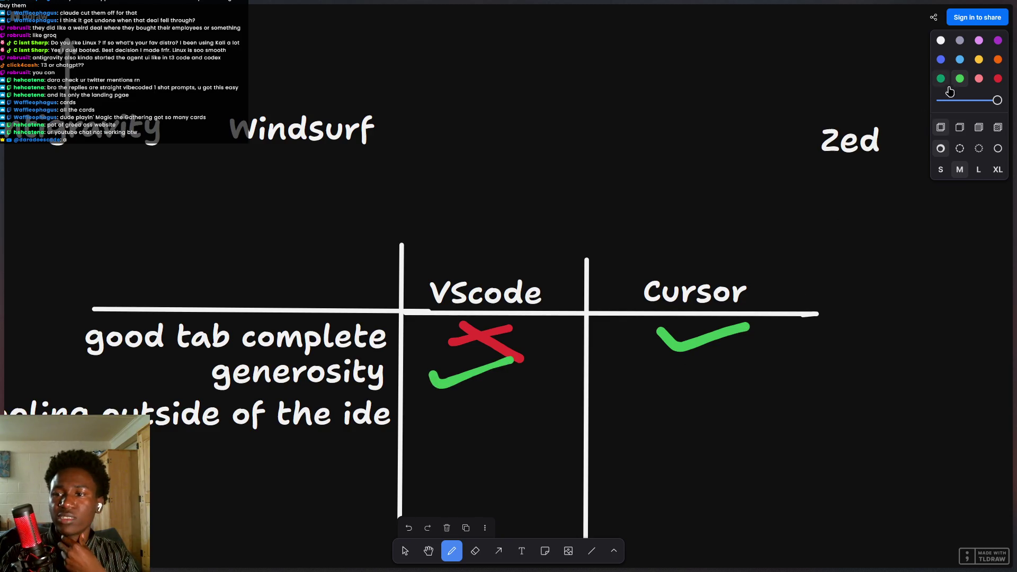
left_click(979, 61)
left_click(998, 78)
mouse_move(695, 362)
left_mouse_down()
mouse_move(639, 382)
mouse_move(693, 391)
left_mouse_up()
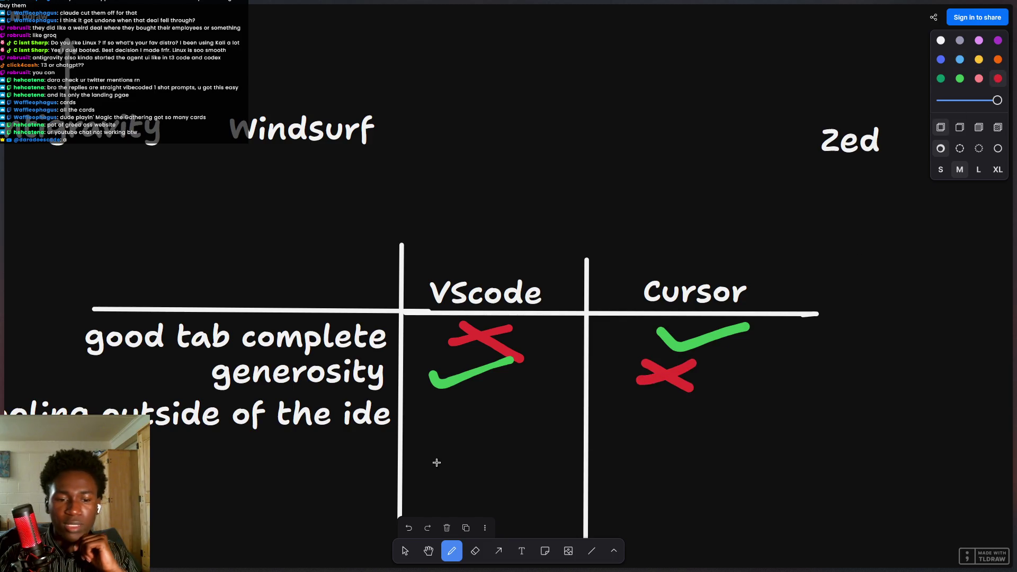
Try several red marks for the tooling row under VScode, undoing each attempt.
scroll(437, 463, "left", 3)
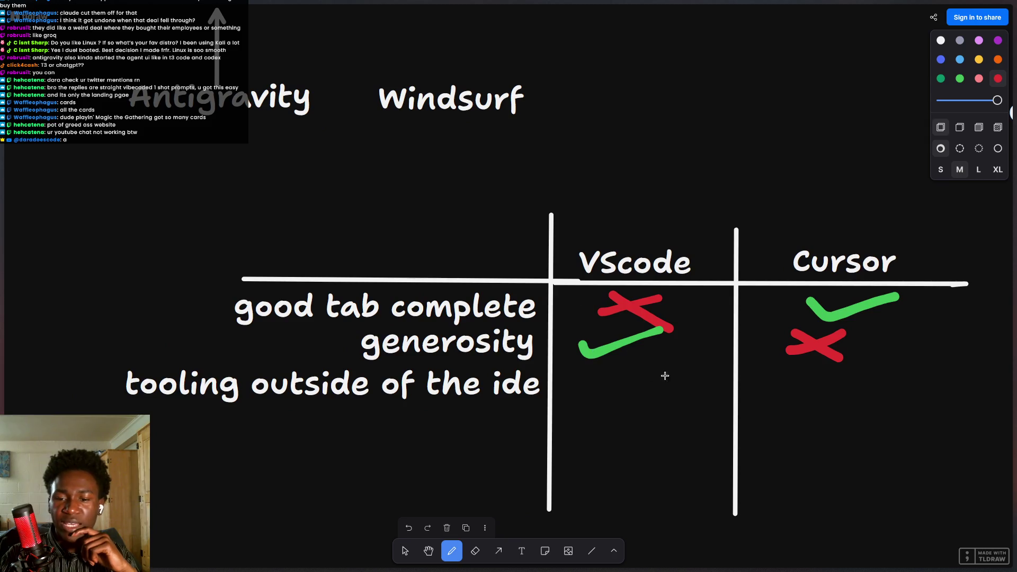
left_click_drag(635, 372, 598, 389)
left_click_drag(604, 367, 674, 406)
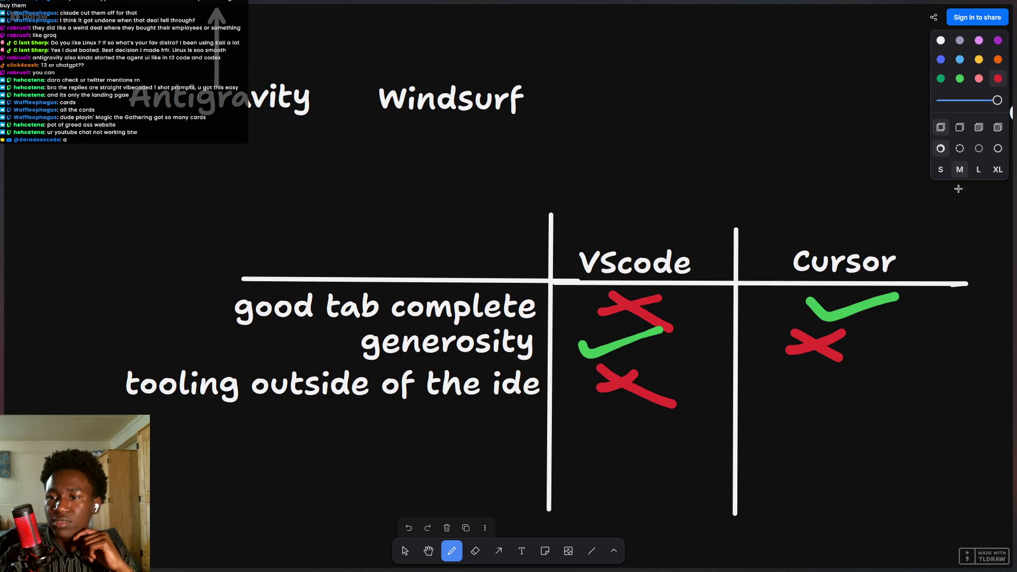
scroll(597, 374, "right", 1)
key("ctrl+z")
key("ctrl+z")
mouse_move(540, 377)
left_mouse_down()
mouse_move(584, 377)
mouse_move(615, 404)
left_mouse_up()
key("ctrl+z")
mouse_move(555, 373)
left_mouse_down()
mouse_move(616, 377)
mouse_move(652, 366)
left_mouse_up()
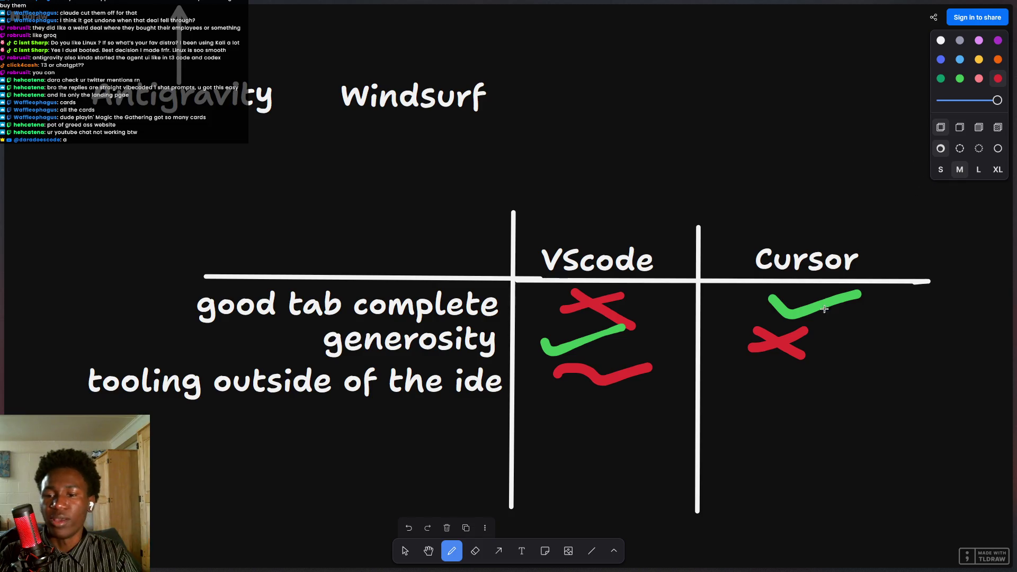
key("ctrl+z")
Mark the tooling row with a green check under Cursor and a red cross under VScode.
left_click(941, 78)
left_click(960, 80)
left_click_drag(757, 387, 830, 372)
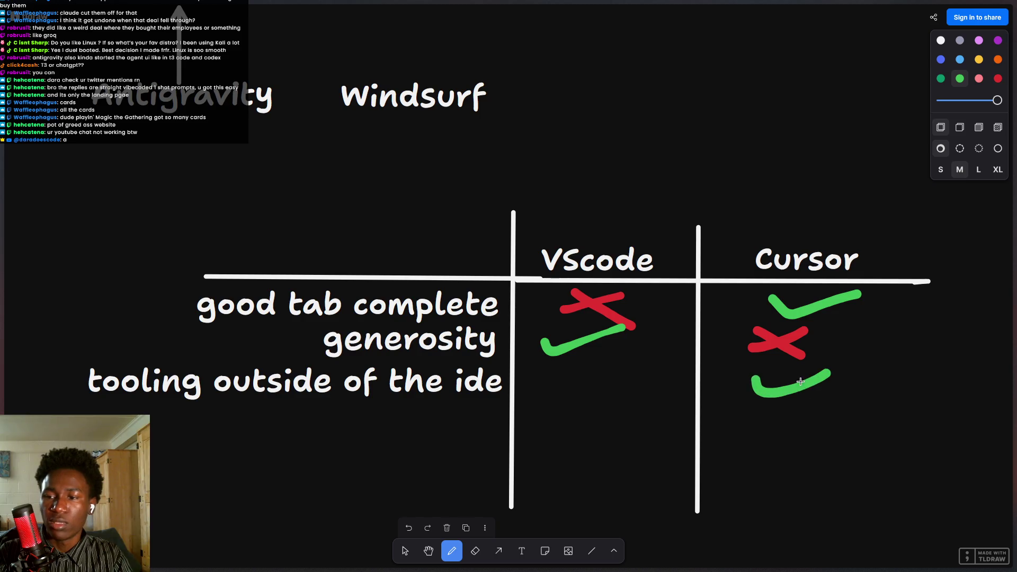
left_click(998, 79)
mouse_move(567, 386)
left_mouse_down()
mouse_move(612, 371)
mouse_move(615, 389)
left_mouse_up()
scroll(627, 402, "right", 3)
scroll(636, 404, "down", 3)
scroll(557, 393, "up", 3)
scroll(606, 389, "left", 2)
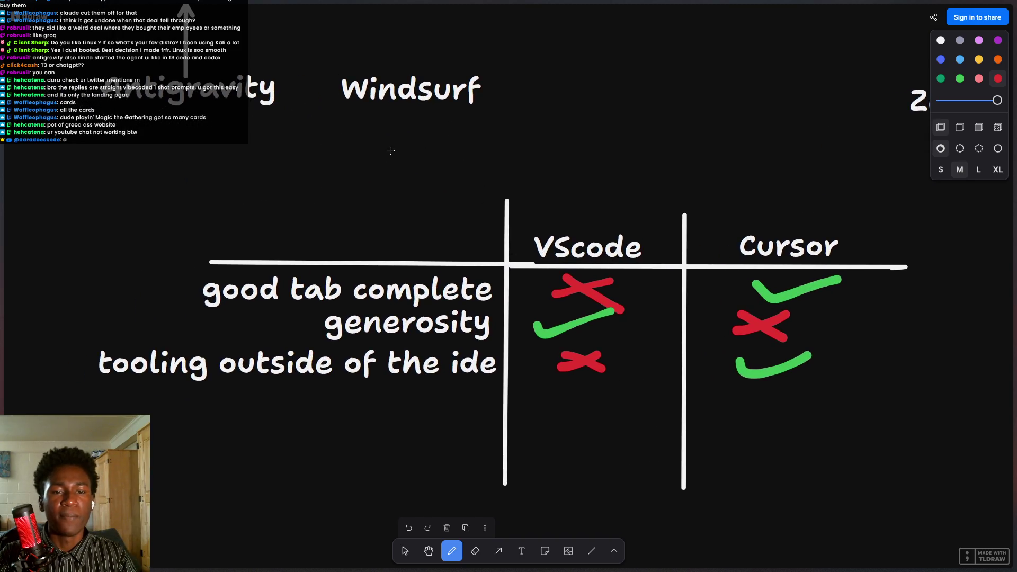
scroll(392, 323, "down", 1)
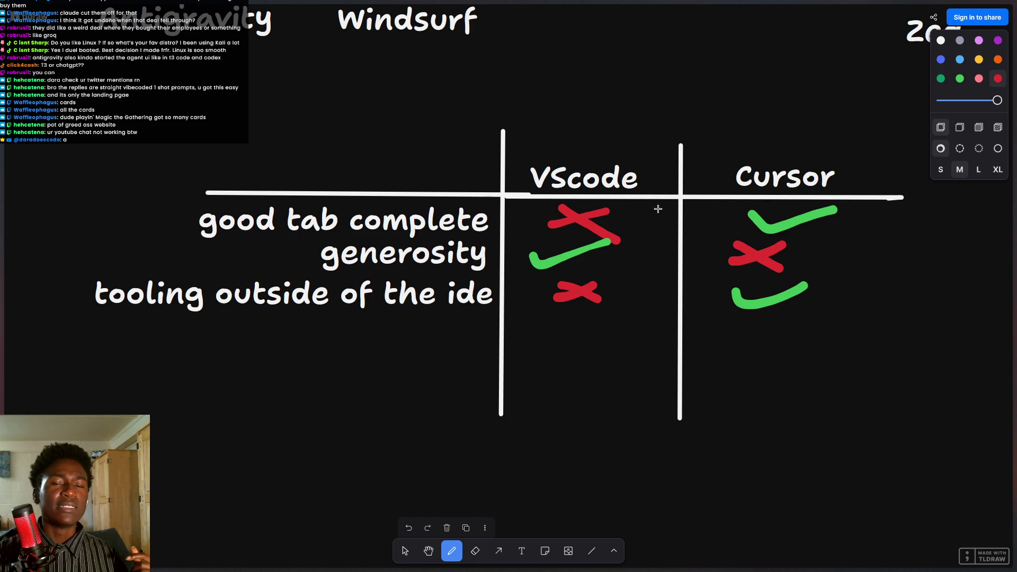
scroll(658, 210, "up", 10)
scroll(620, 472, "up", 3)
scroll(585, 473, "up", 1)
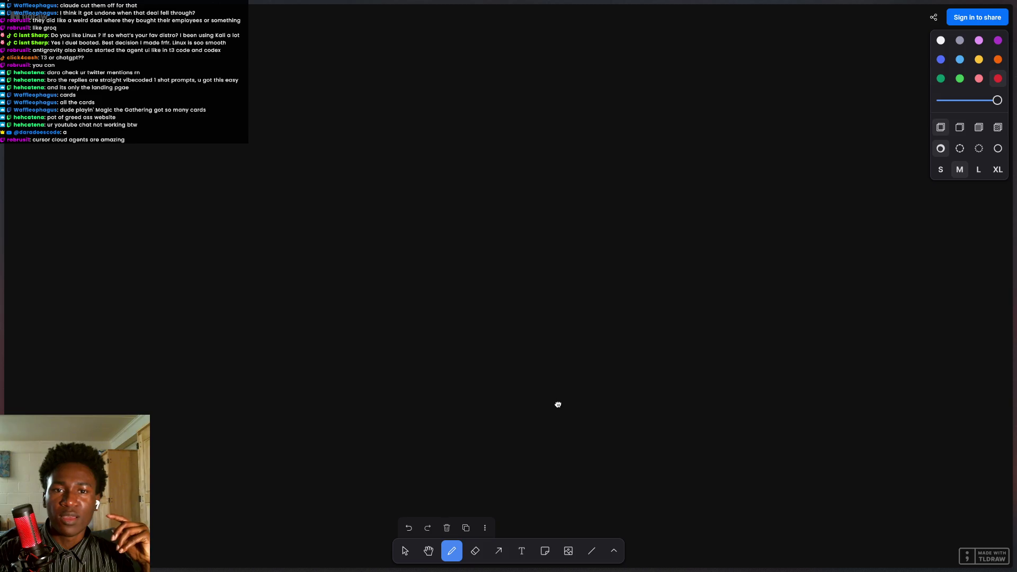
Switch to the Select tool and select the 'tooling outside of the ide' label.
scroll(570, 420, "down", 10)
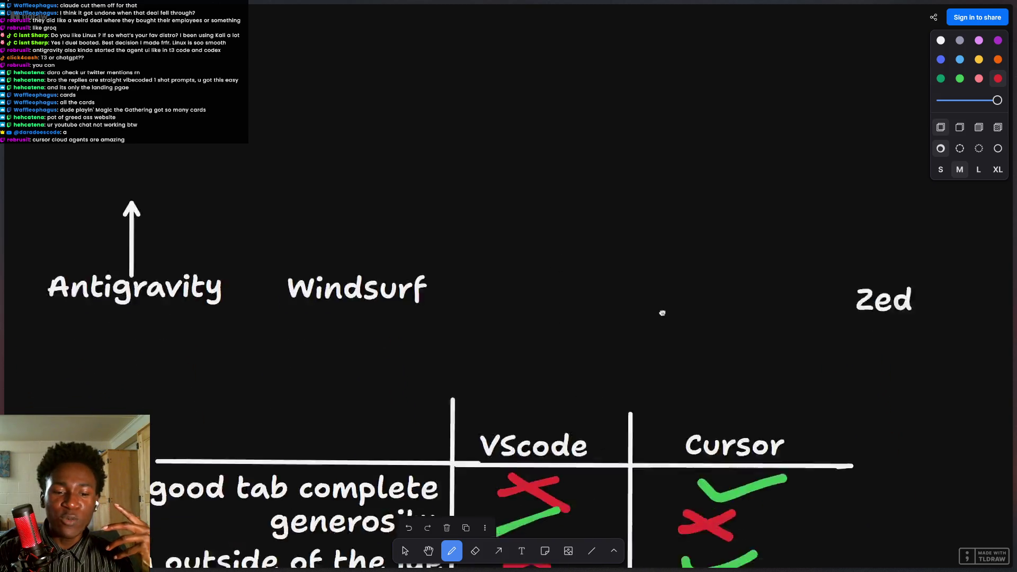
scroll(519, 265, "up", 5)
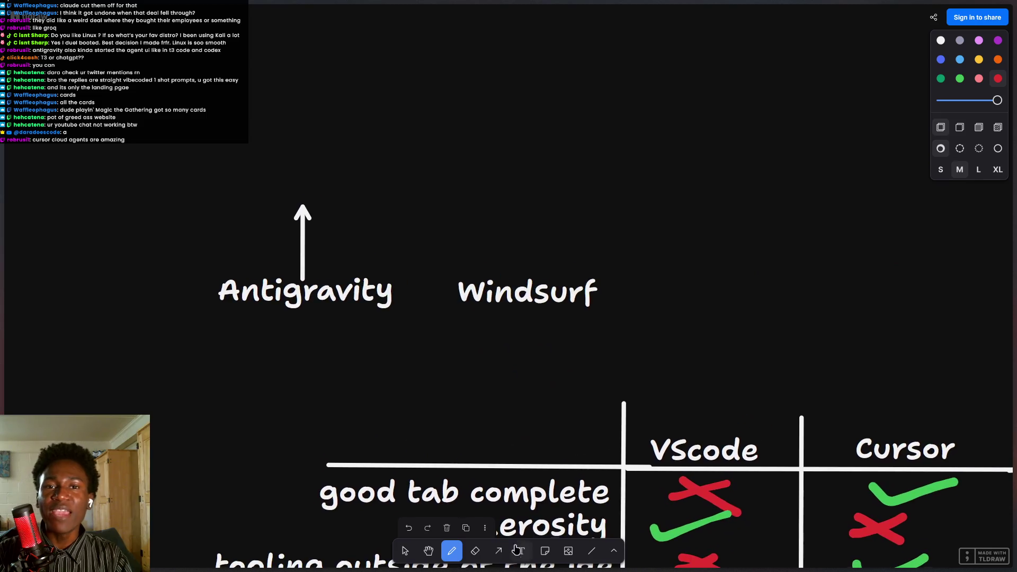
left_click(406, 551)
scroll(567, 451, "down", 3)
left_click(567, 482)
Double-click the 'generosity' label, then open the browser's new-tab search bar.
double_click(567, 453)
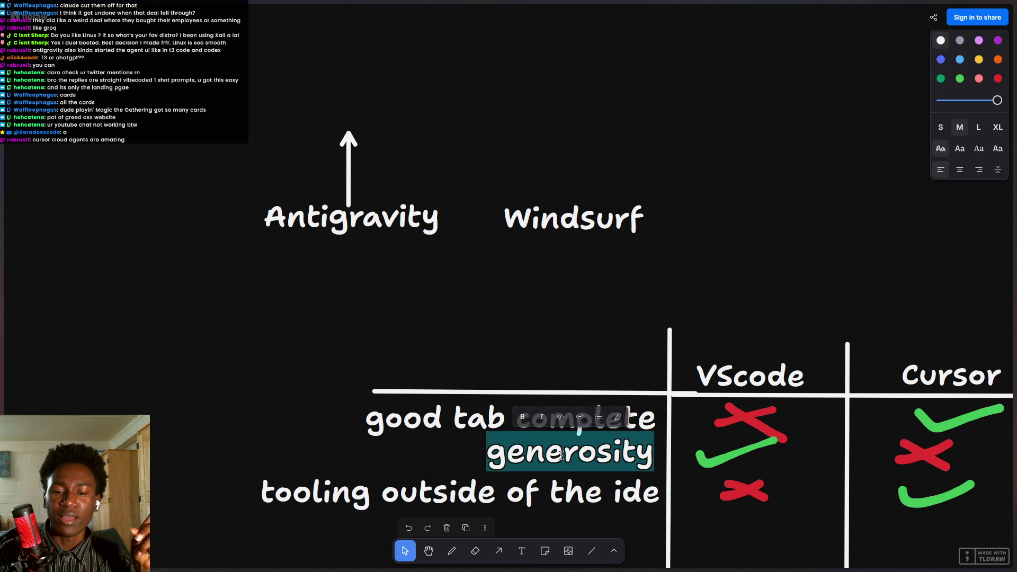
mouse_move(530, 570)
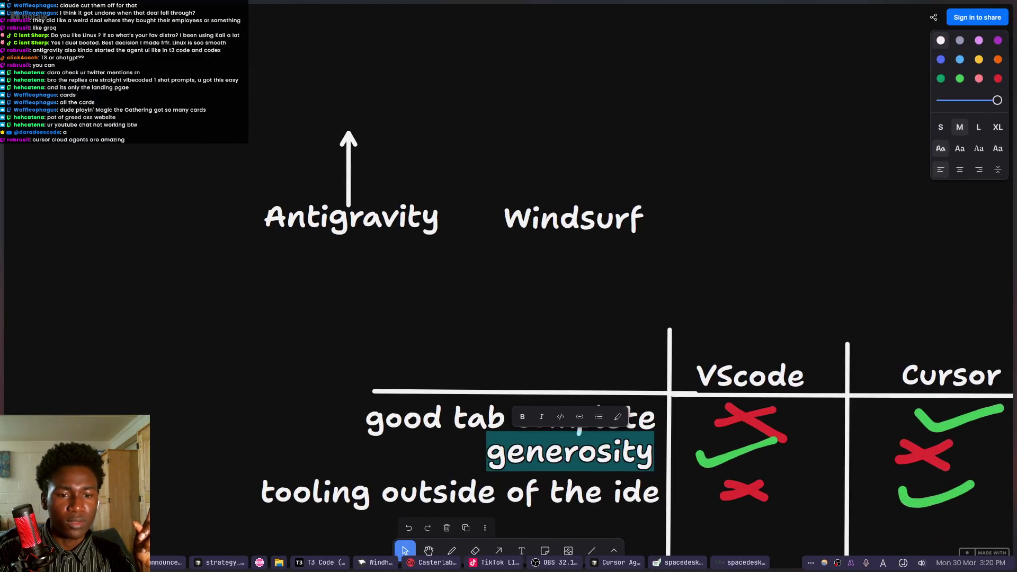
key("ctrl+t")
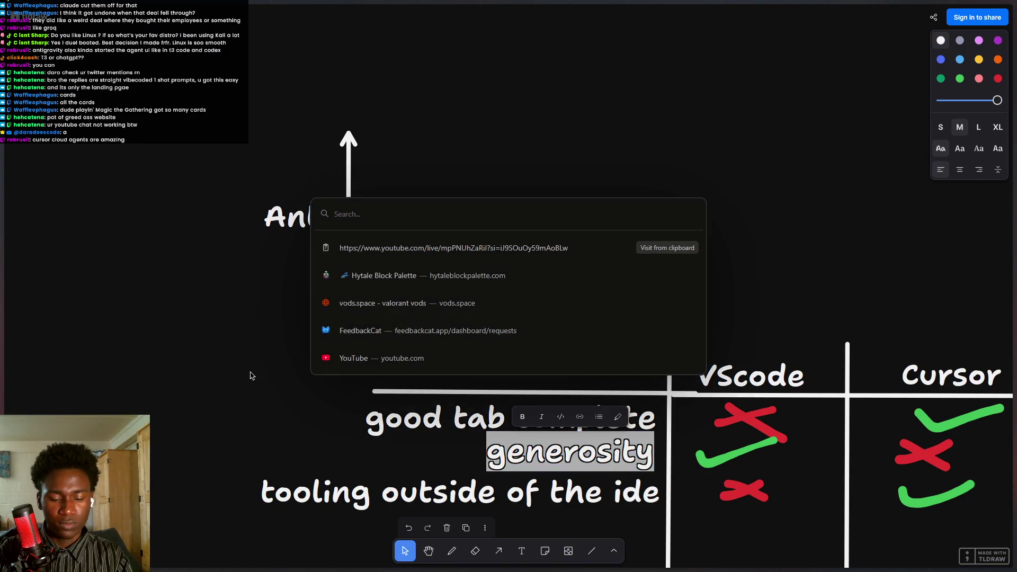
Navigate to github.com from the new-tab search bar.
type("git")
key("BackSpace")
key("BackSpace")
key("BackSpace")
type("github")
key("Return")
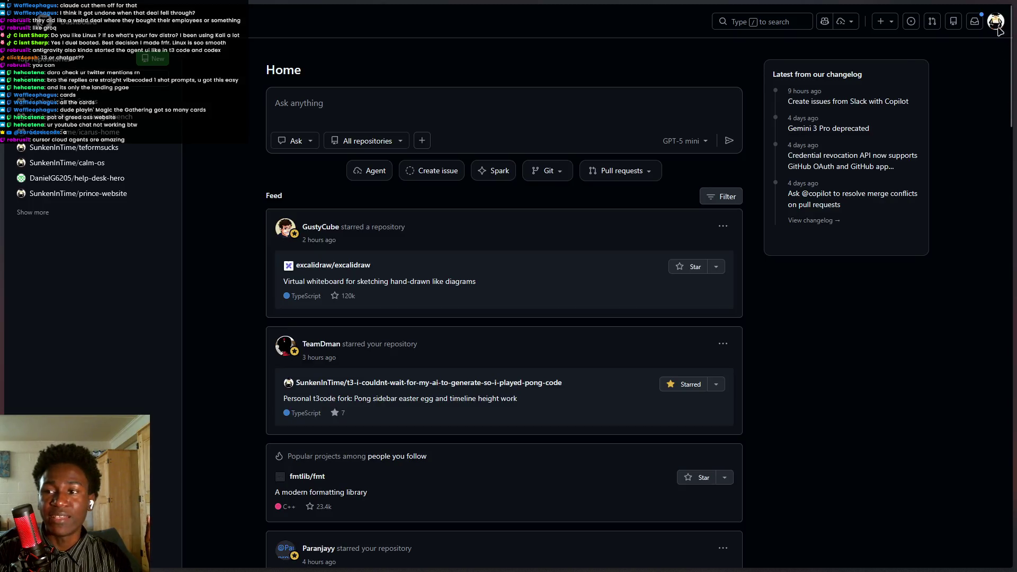
Visit your GitHub profile page, then reopen the account menu for Copilot settings.
left_click(997, 26)
left_click(934, 102)
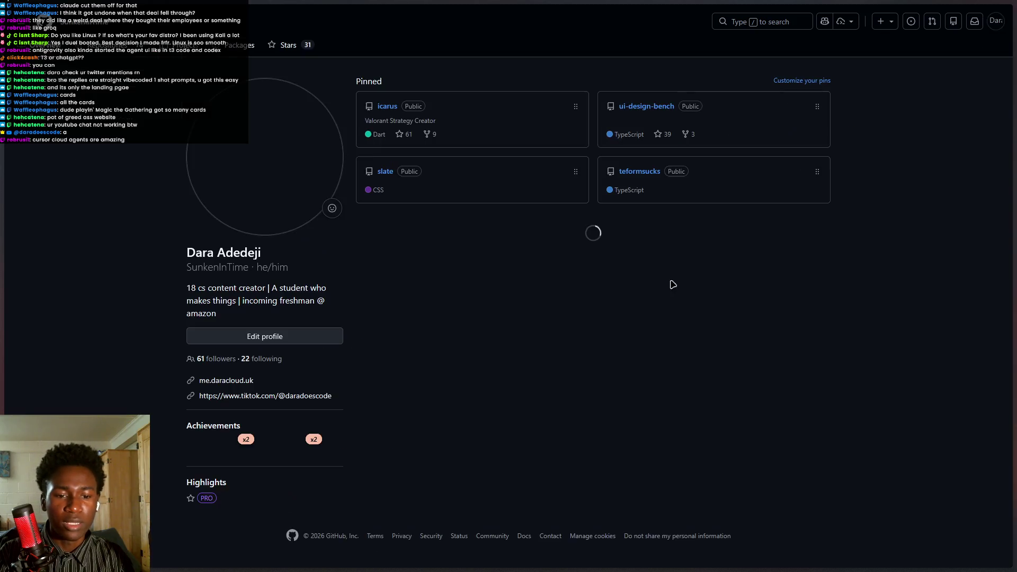
mouse_move(32, 281)
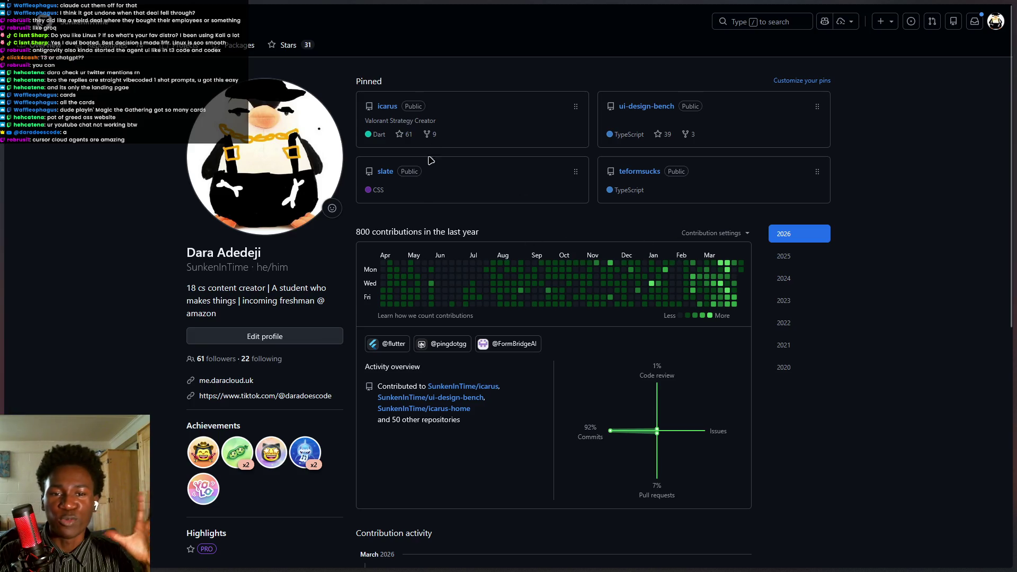
left_click(996, 21)
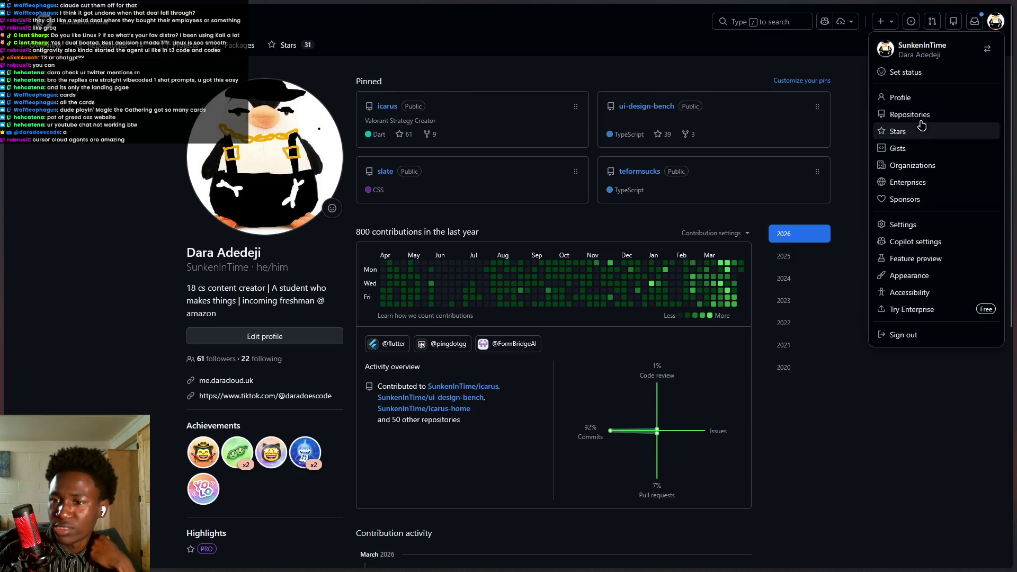
left_click(918, 99)
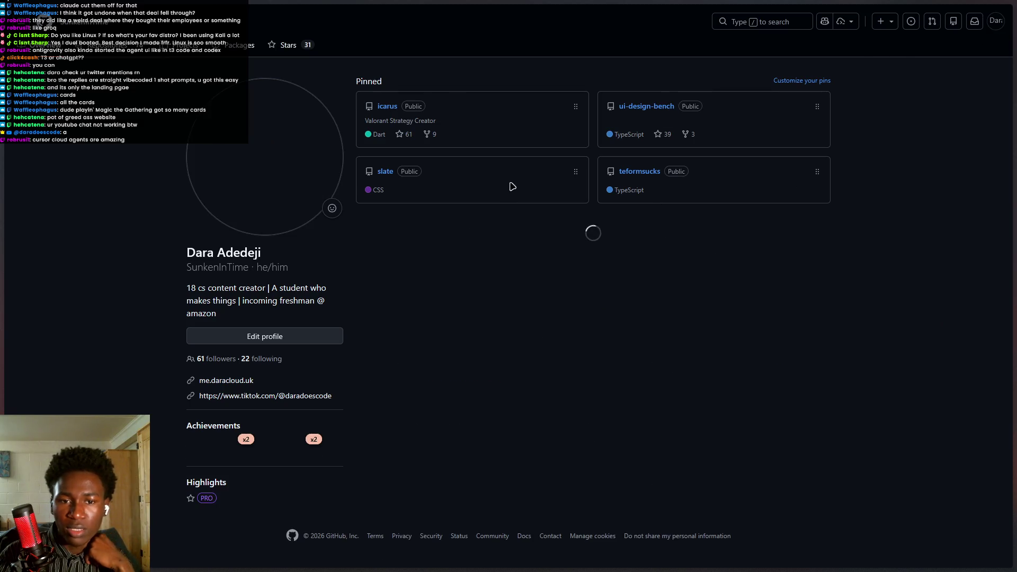
left_click(995, 24)
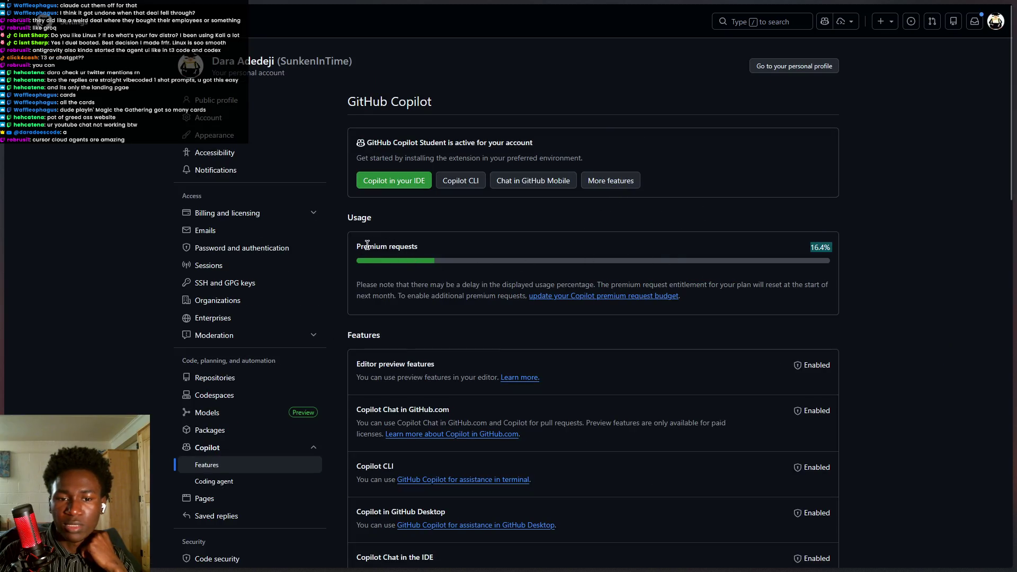
Highlight and then deselect the 'Premium requests' usage label.
double_click(367, 245)
left_click(427, 262)
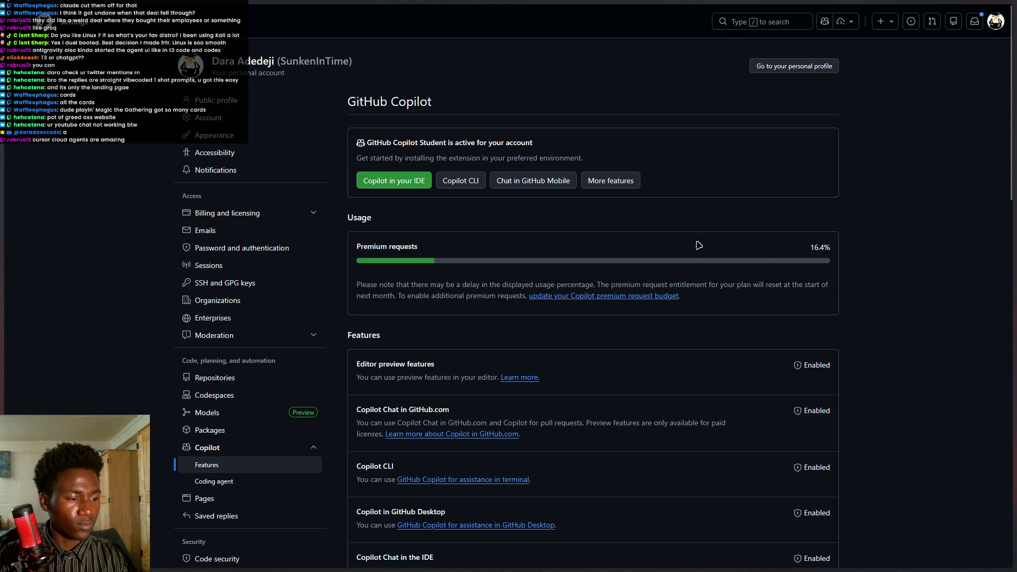
mouse_move(101, 13)
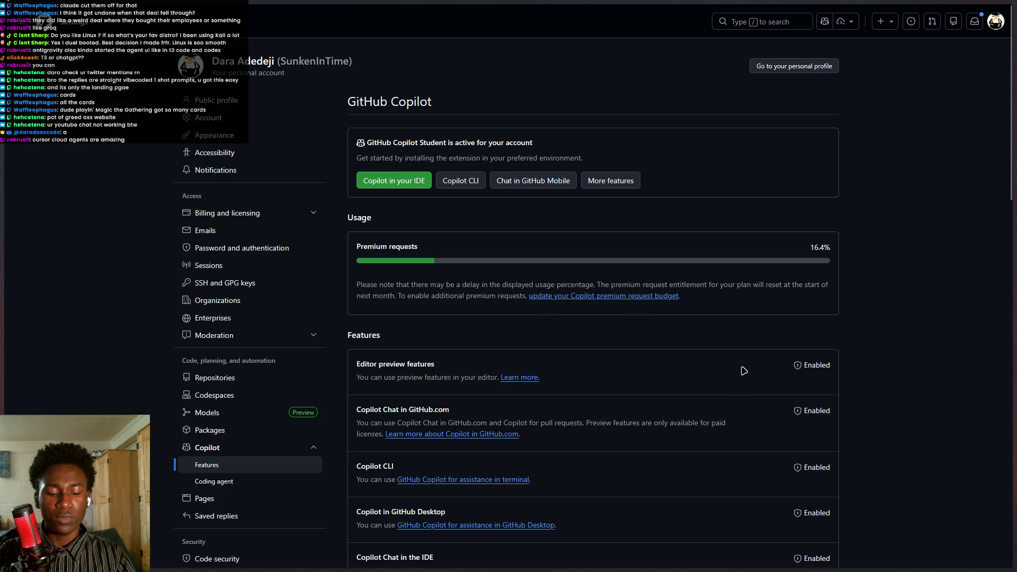
Launch Visual Studio Code from Start search, then open a new browser tab search.
key("super")
type("Visual Studio Code")
key("Return")
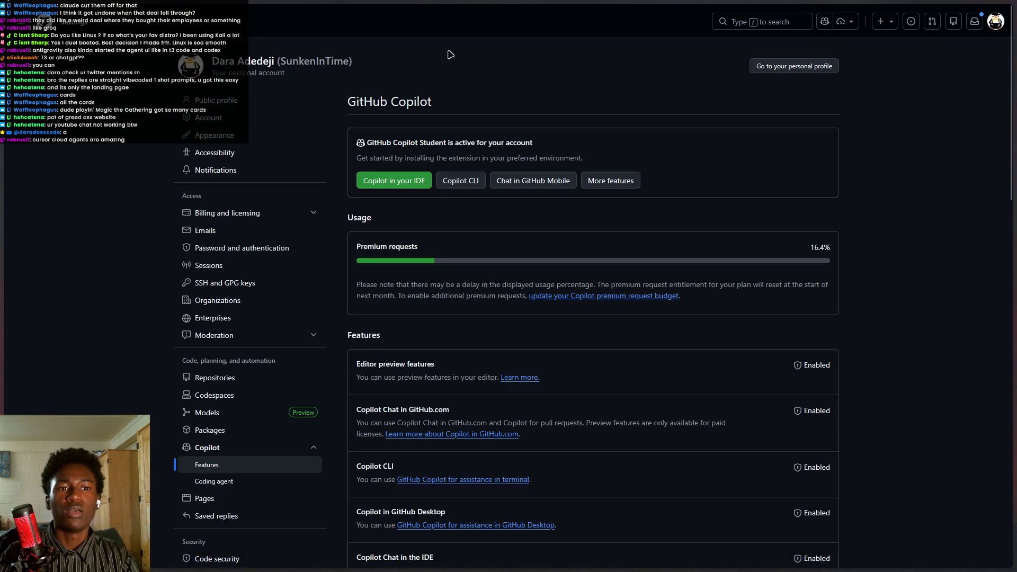
mouse_move(28, 375)
key("ctrl+t")
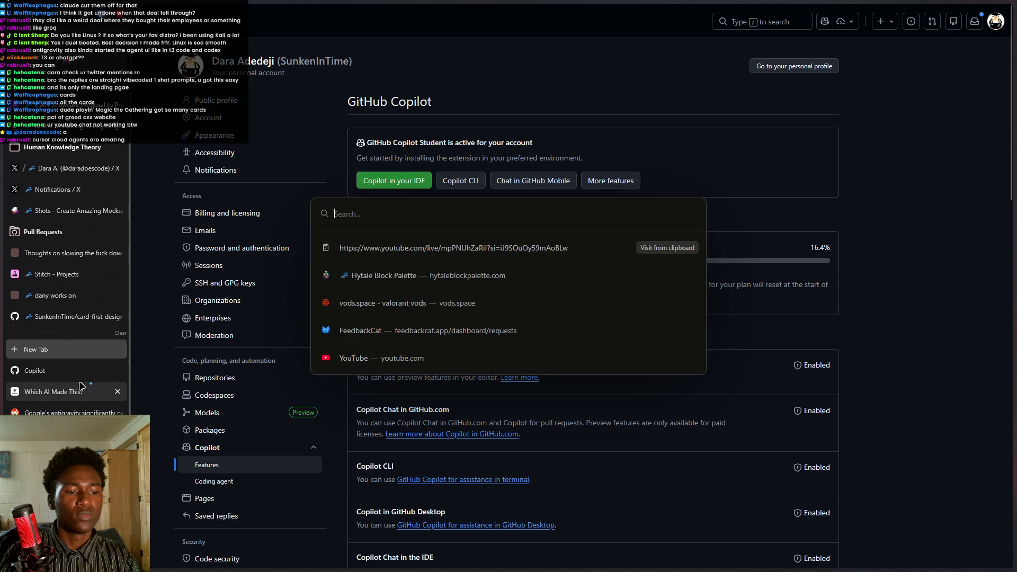
Go to x.com and search Explore for 'github student plan'.
type("x.com/")
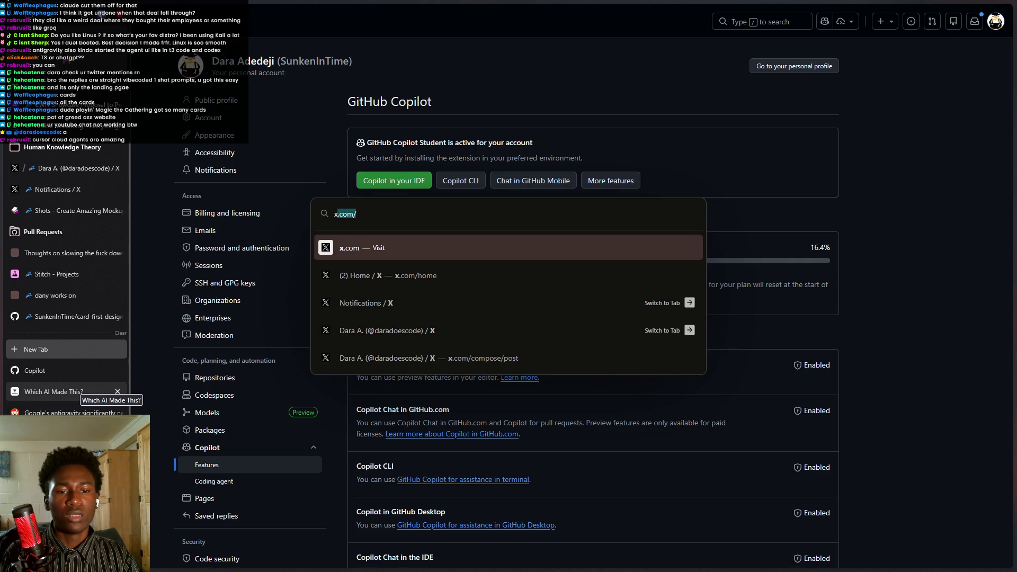
key("Return")
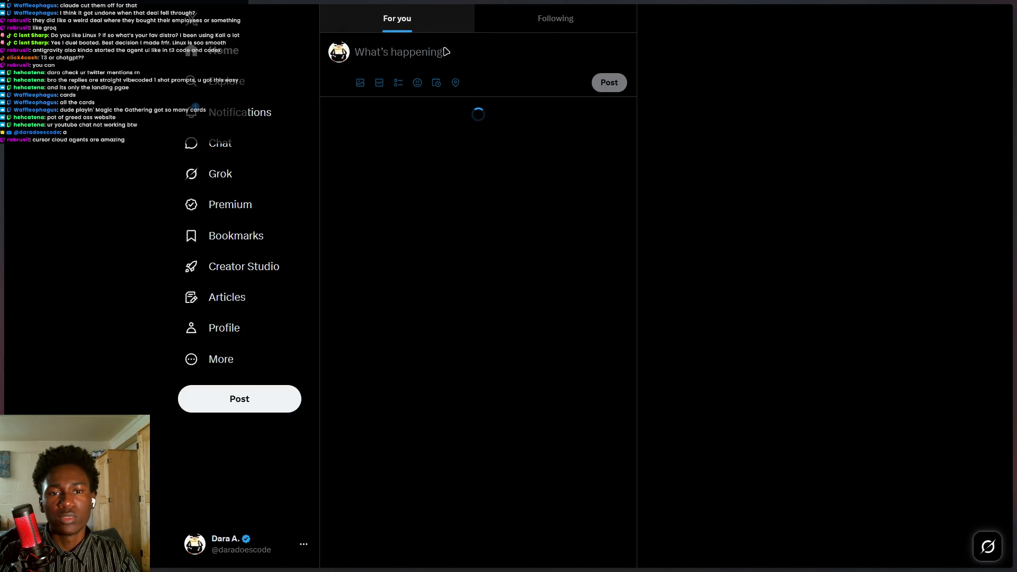
left_click(225, 82)
left_click(432, 17)
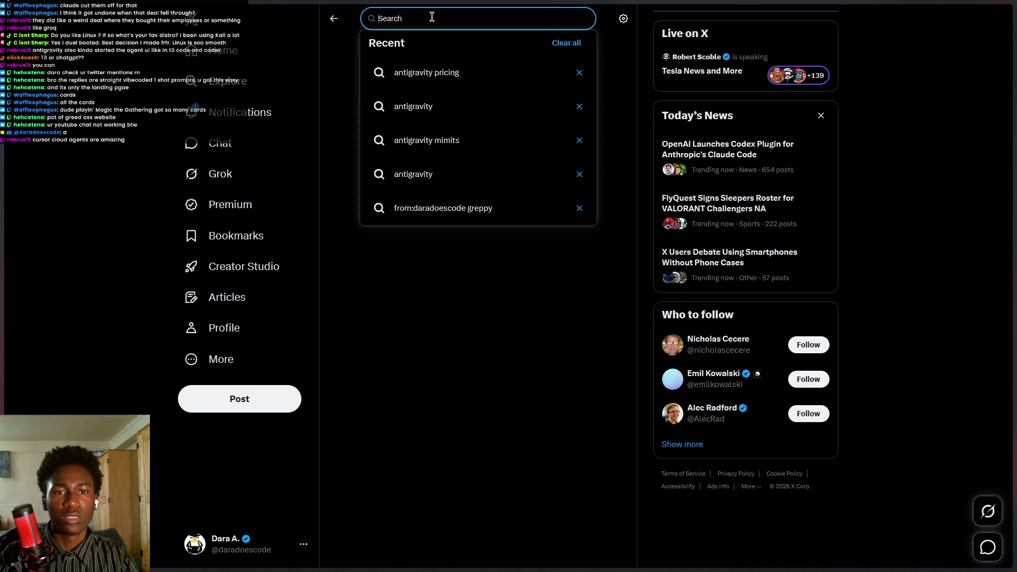
type("github student p")
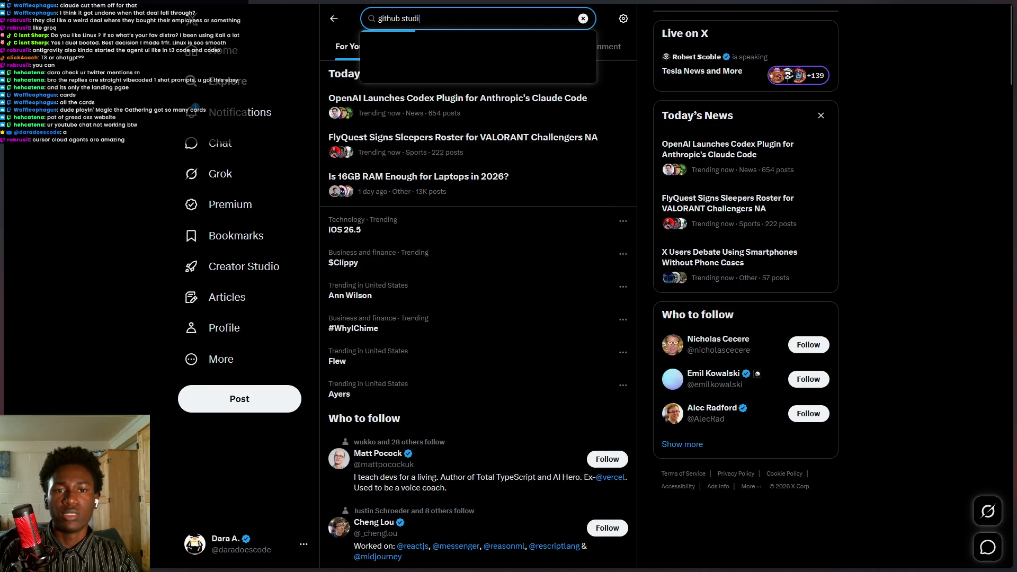
type("lan")
key("Return")
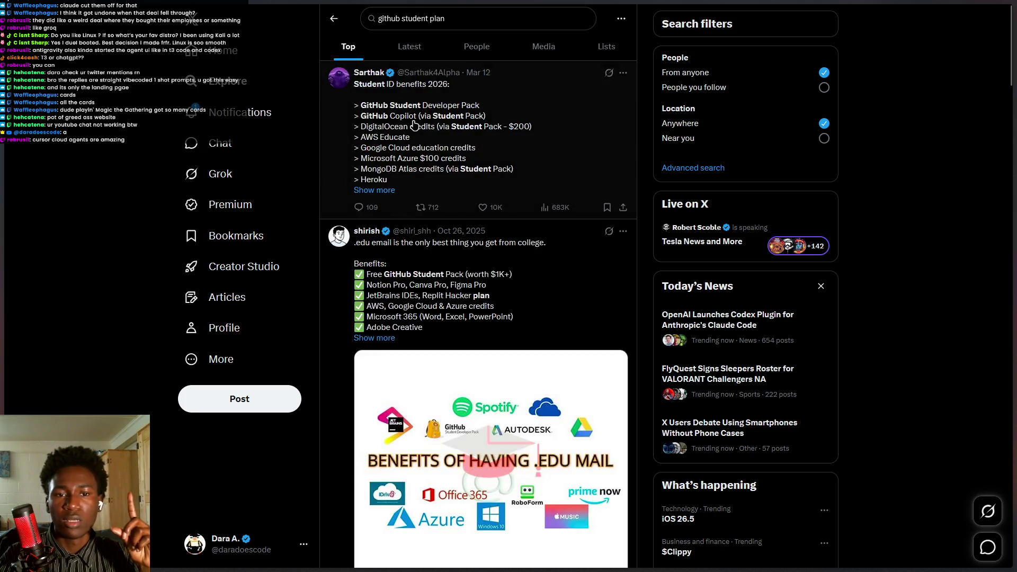
Scroll the Top results and open the post about the Copilot Student Plan change.
scroll(462, 243, "down", 7)
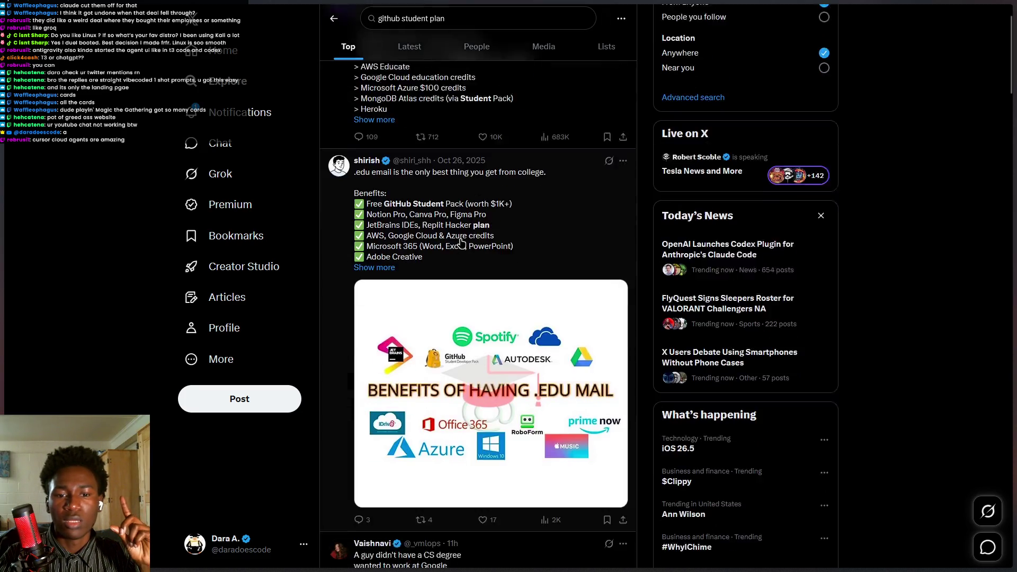
scroll(465, 241, "down", 9)
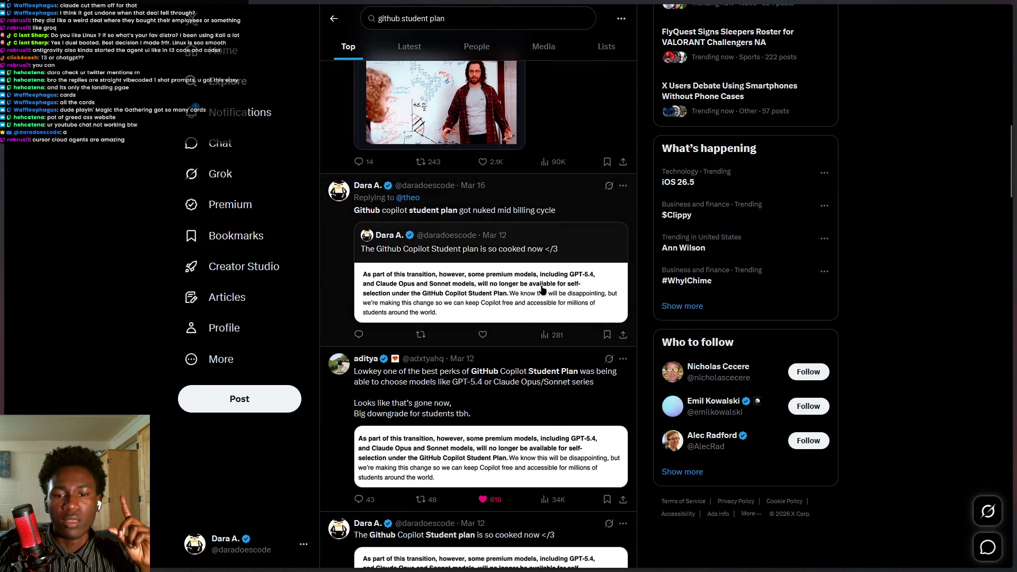
scroll(545, 354, "down", 1)
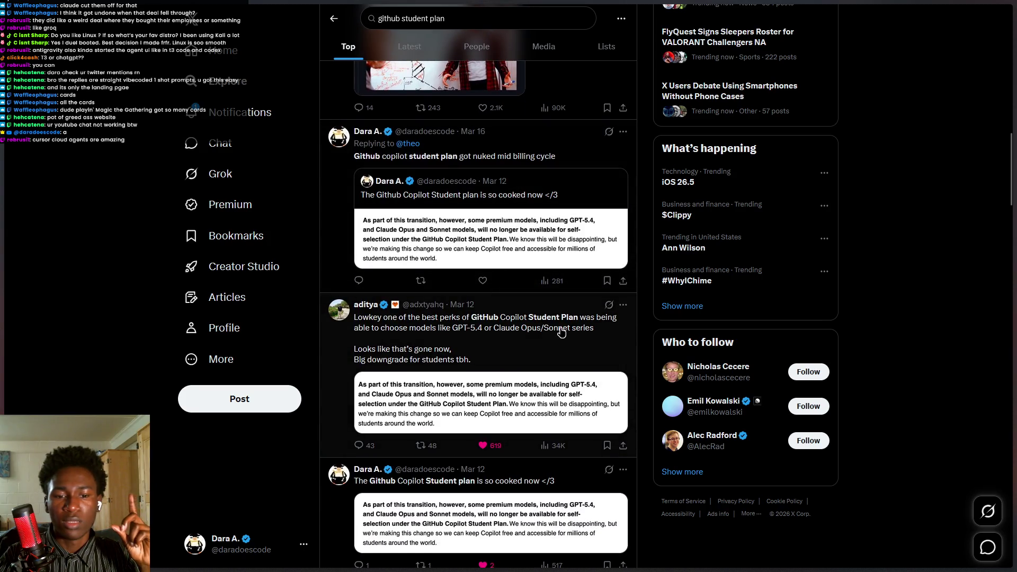
left_click(561, 333)
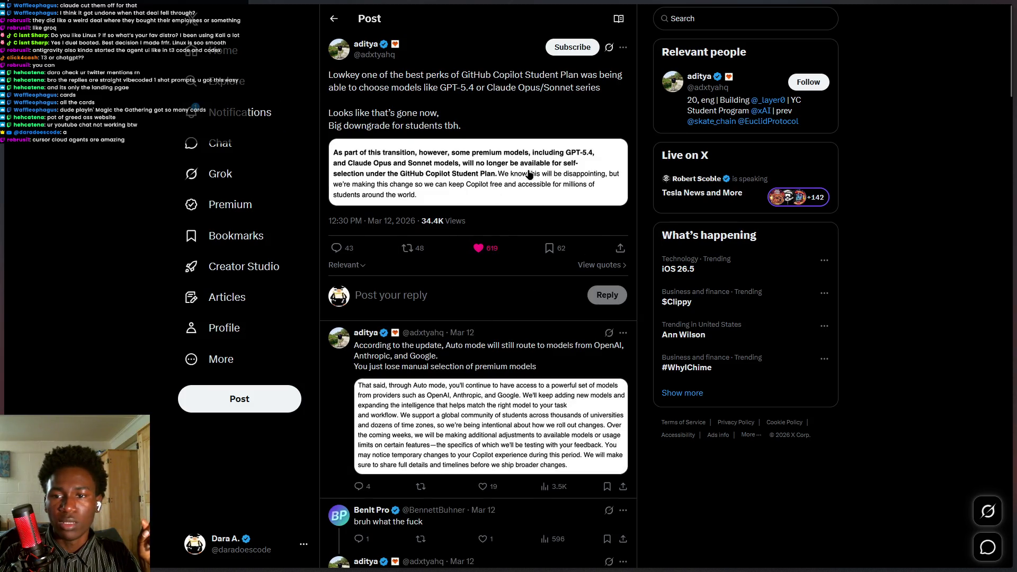
Select the X post's opening text, briefly flipping between open tabs.
left_click_drag(350, 76, 474, 76)
mouse_move(4, 238)
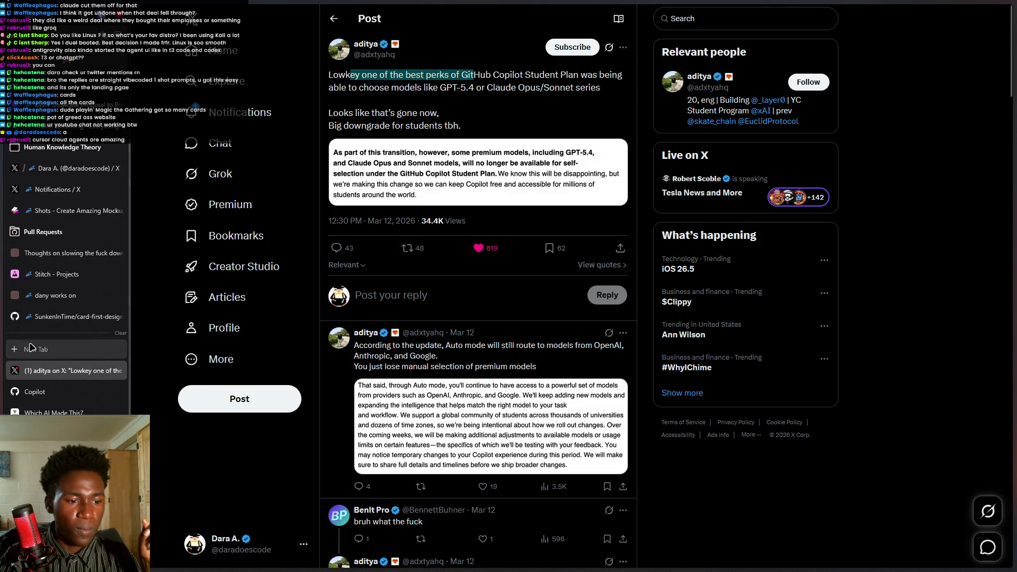
left_click(51, 401)
left_click(55, 412)
left_click(63, 393)
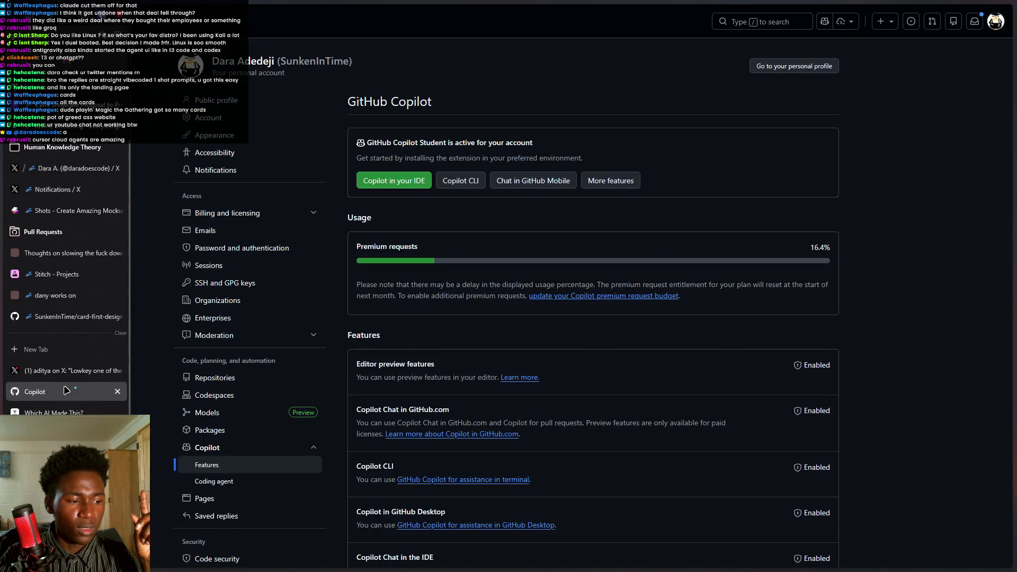
left_click(69, 373)
mouse_move(362, 76)
left_mouse_down()
mouse_move(426, 127)
mouse_move(338, 74)
left_mouse_up()
Return to the Copilot settings tab and highlight the Premium requests text.
mouse_move(6, 341)
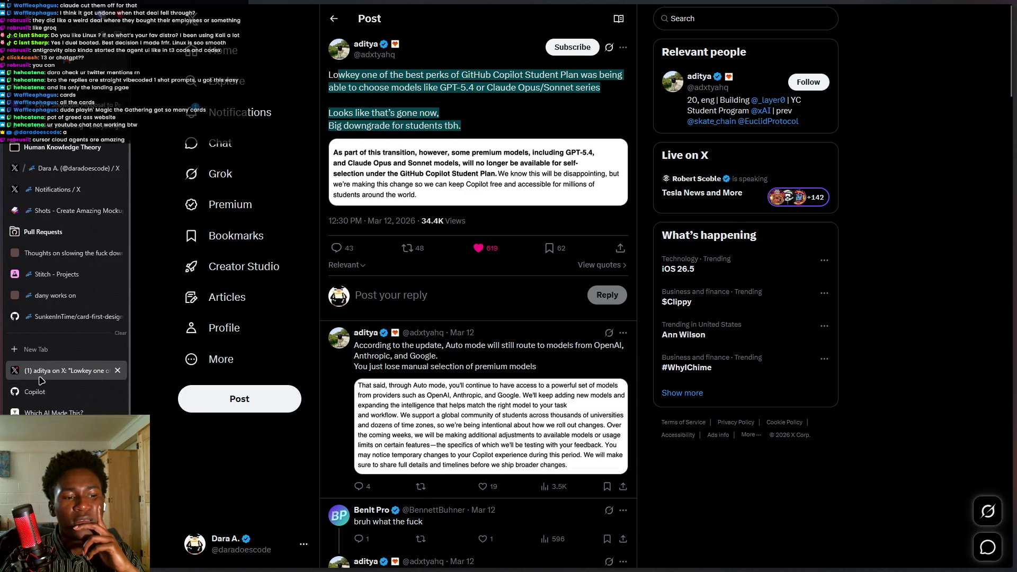
left_click(51, 393)
left_click(53, 412)
left_click(53, 392)
left_click_drag(382, 247, 437, 249)
Browse the Which AI Made This?, TechCrunch, Reddit and antigravity tabs, then return to the Copilot post.
mouse_move(3, 390)
left_click(80, 392)
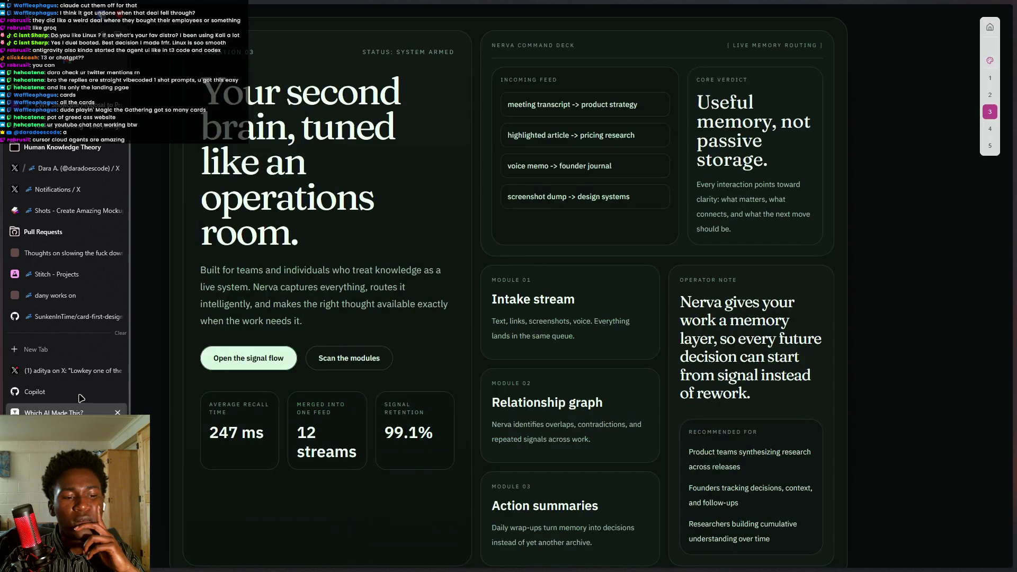
scroll(64, 371, "down", 1)
left_click(69, 435)
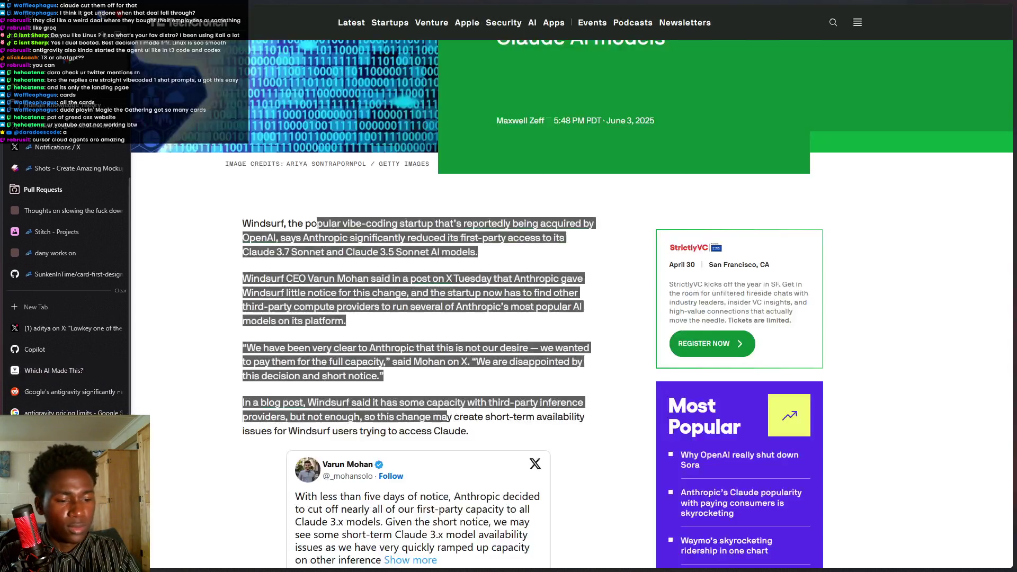
left_click(69, 456)
left_click(69, 477)
left_click(69, 412)
left_click(69, 392)
left_click(69, 371)
left_click(69, 349)
scroll(66, 379, "up", 1)
left_click(66, 379)
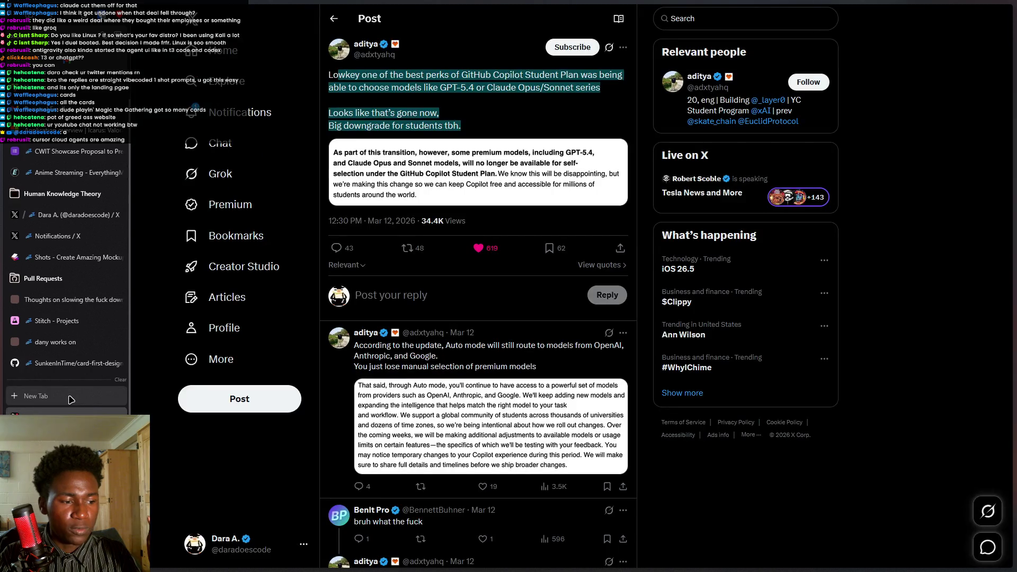
Start and dismiss a 'twich' tab search, then select the word 'choose' in the post.
left_click(72, 399)
type("twich")
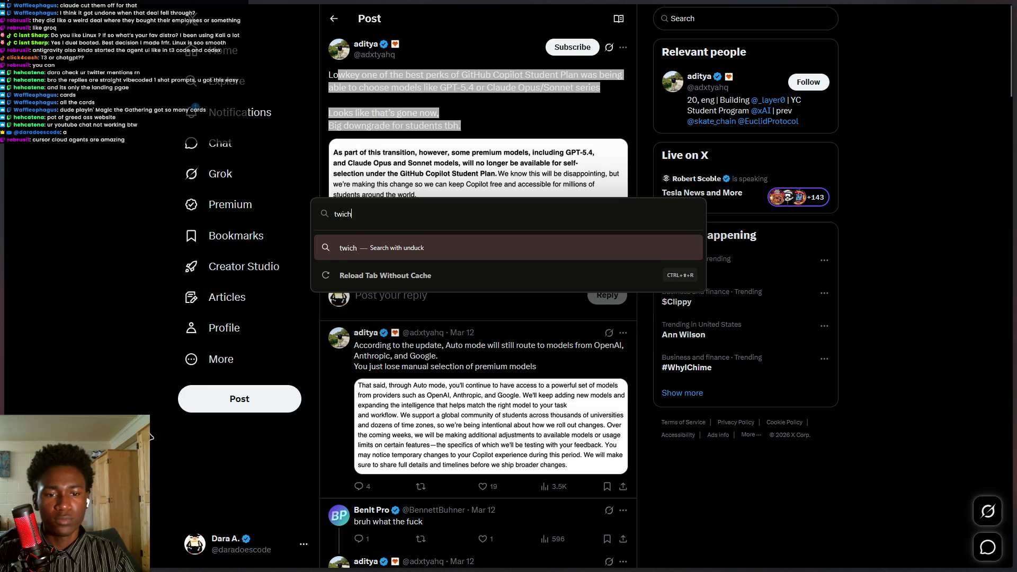
key("Escape")
double_click(374, 88)
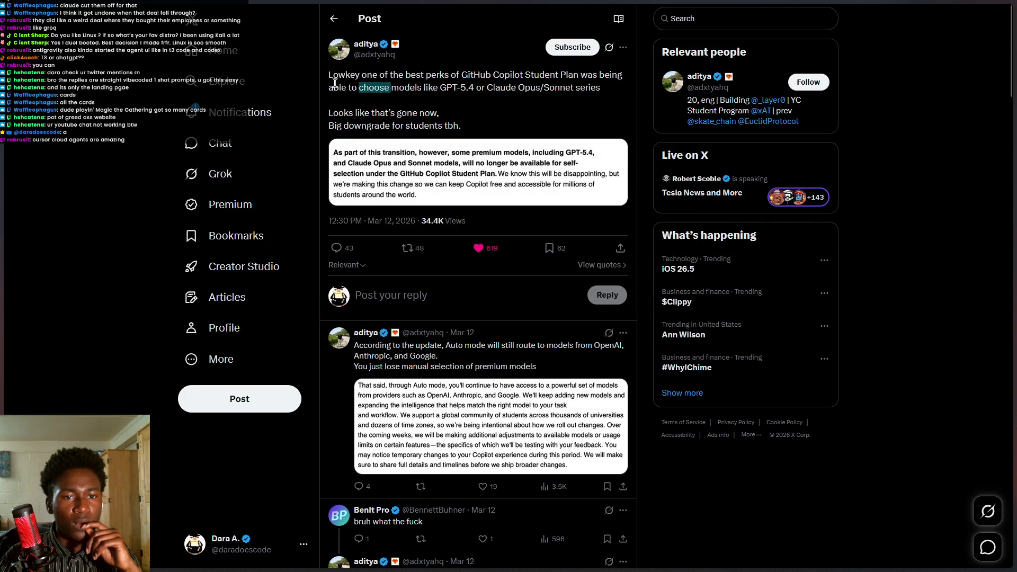
Switch to the tldraw comparison board and open the Windows Start menu.
mouse_move(3, 285)
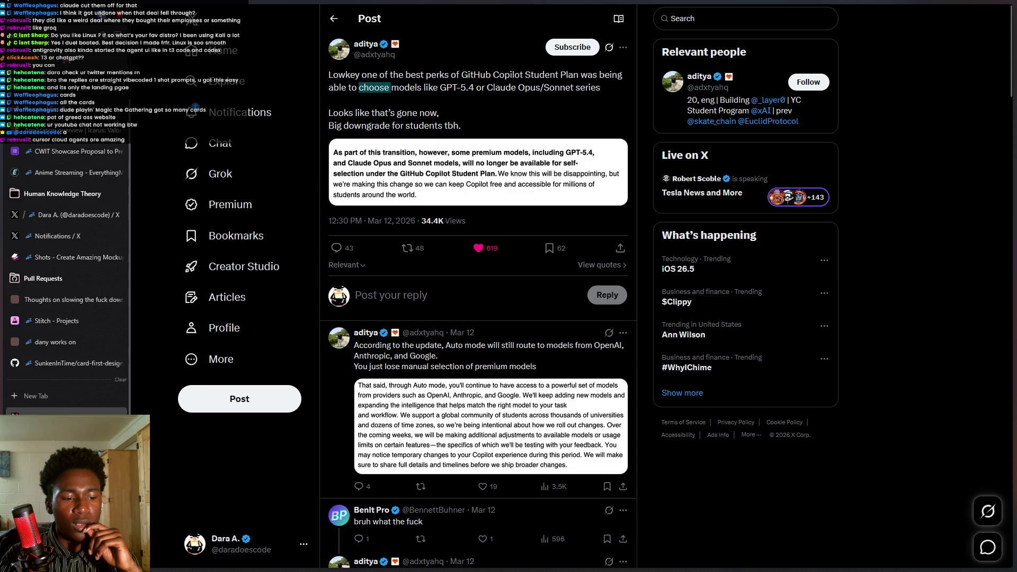
scroll(66, 250, "down", 3)
left_click(58, 255)
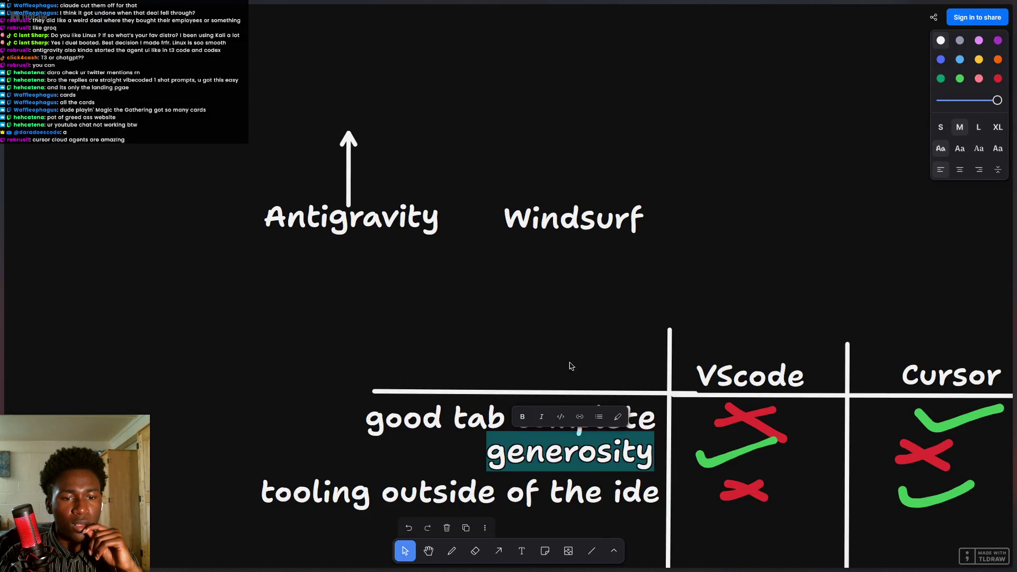
scroll(506, 310, "down", 2)
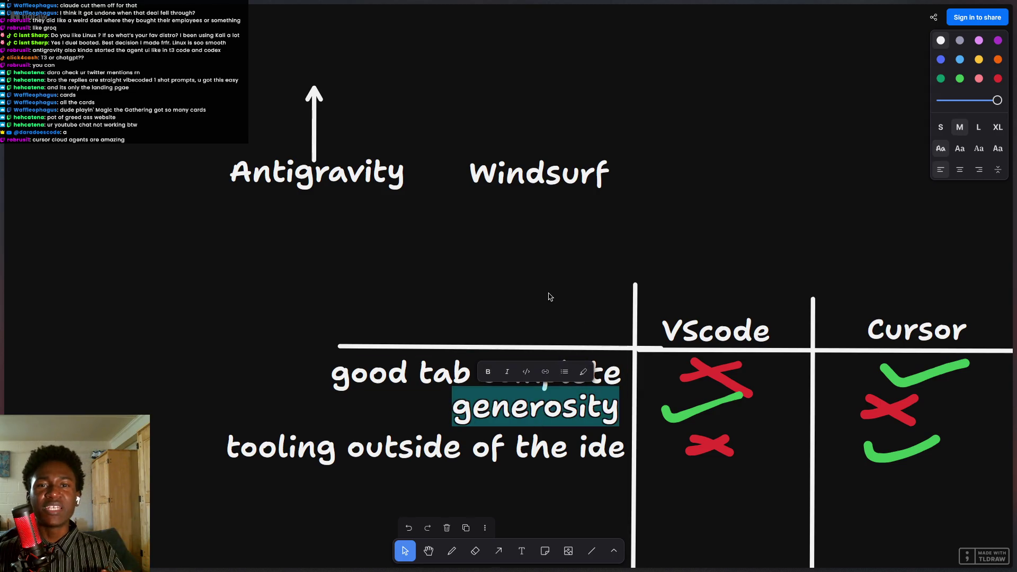
key("super")
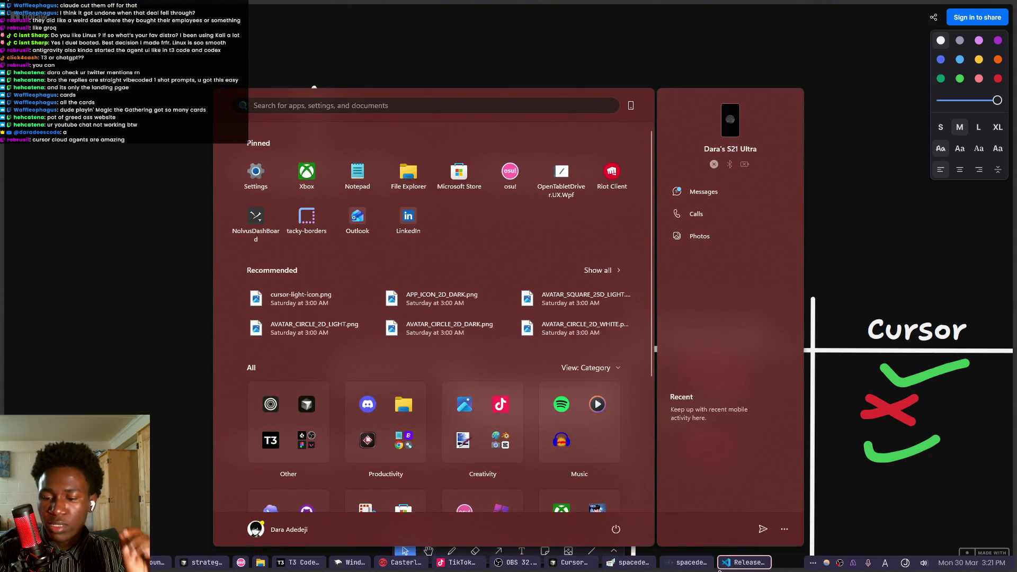
Bring VS Code forward and enable its Copilot AI features.
left_click(741, 564)
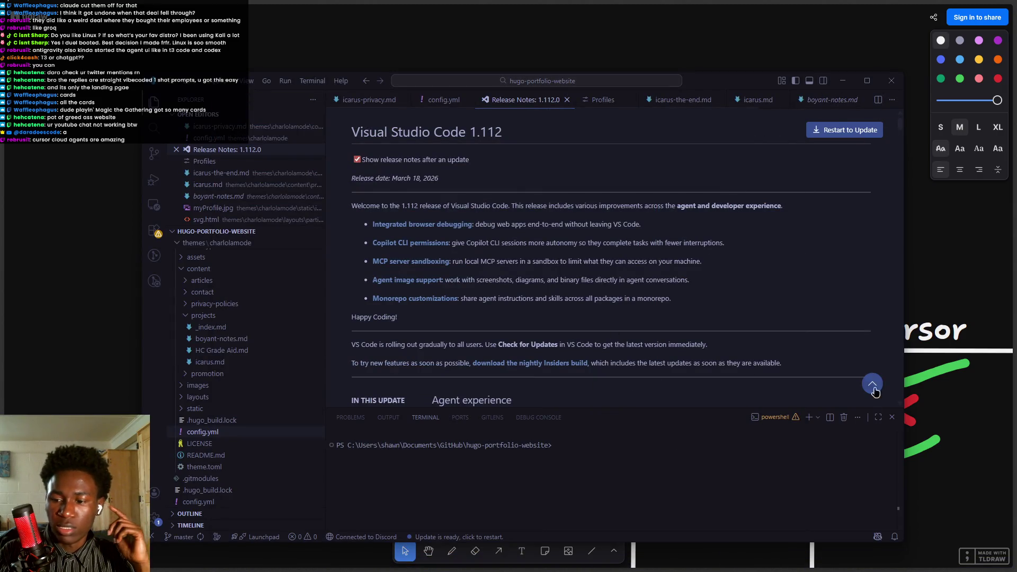
mouse_move(881, 537)
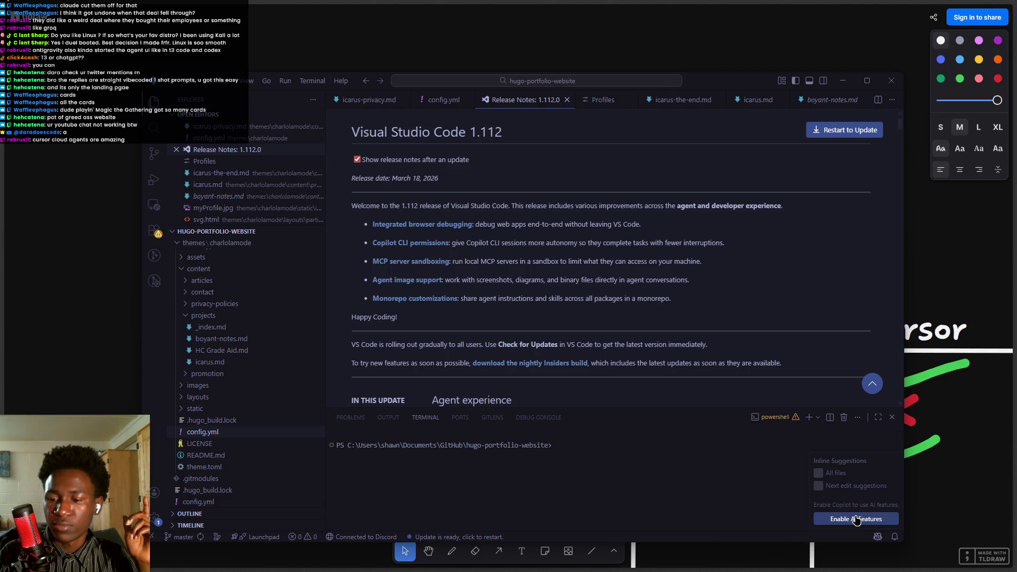
left_click(844, 520)
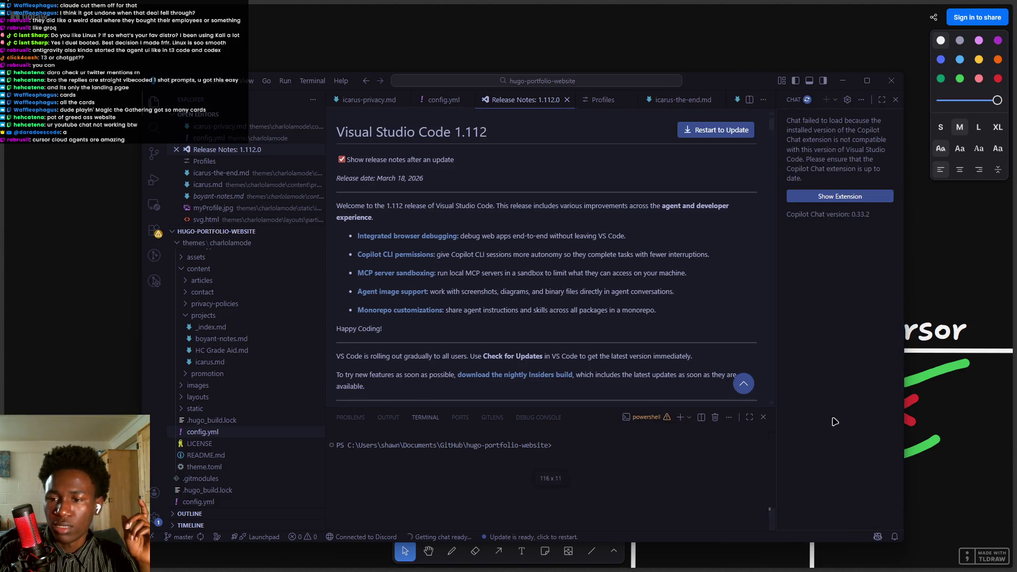
Open the GitHub Copilot Chat extension details and update it to v0.40.1.
left_click(819, 198)
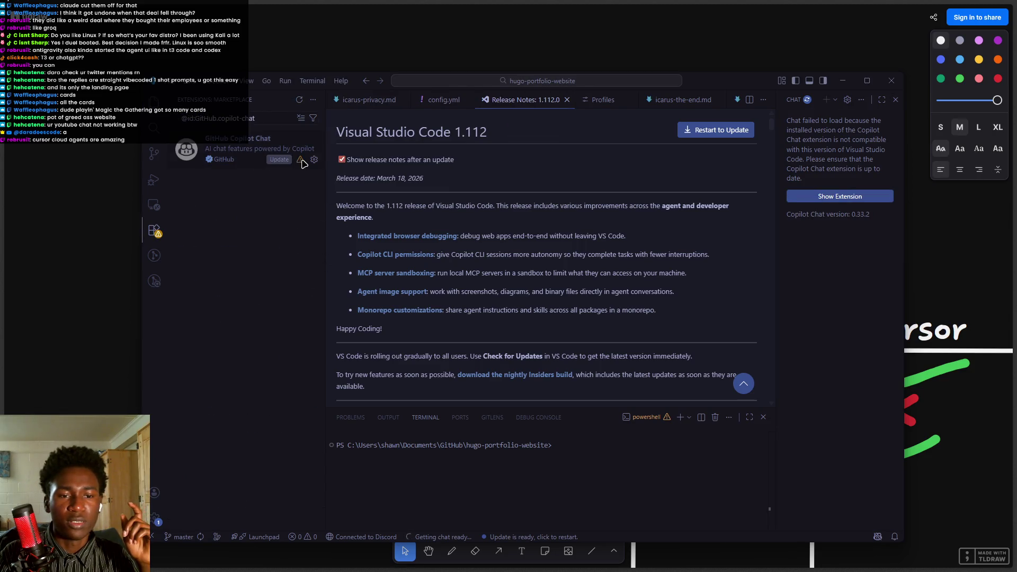
left_click(260, 154)
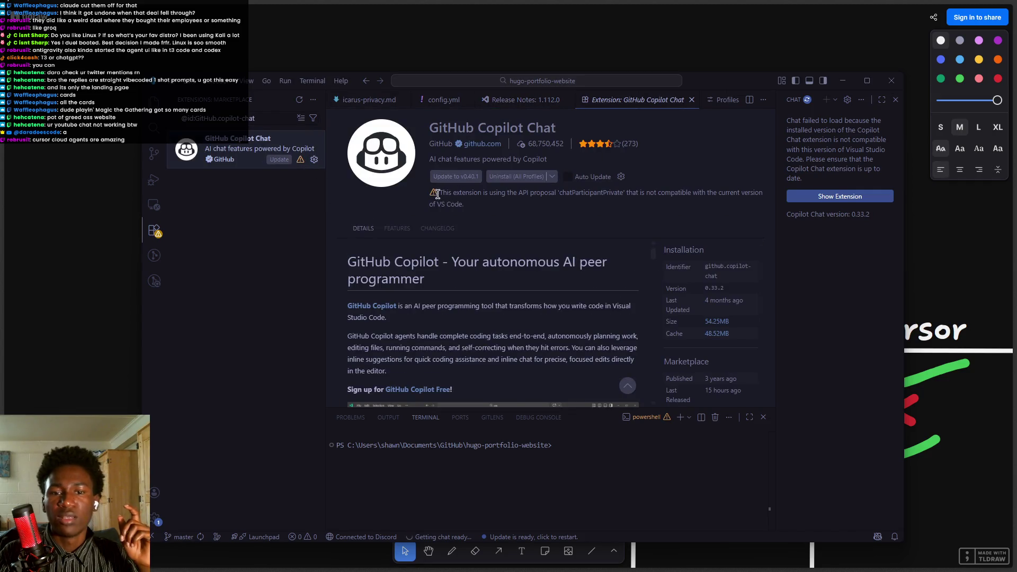
left_click_drag(473, 195, 566, 196)
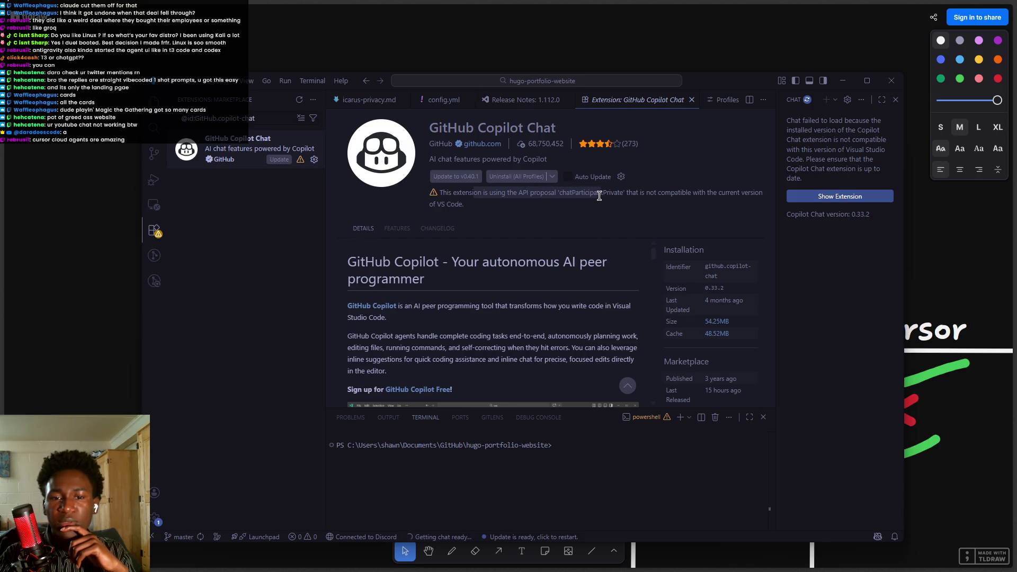
left_click(455, 176)
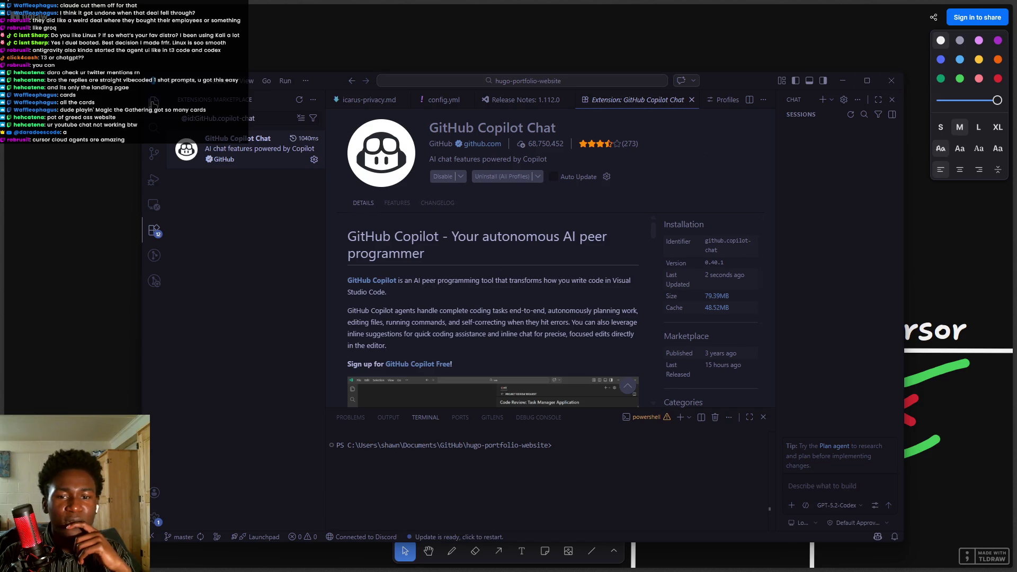
Close the Release Notes tab and open icarus-the-end.md from Explorer.
left_click(153, 102)
left_click(524, 101)
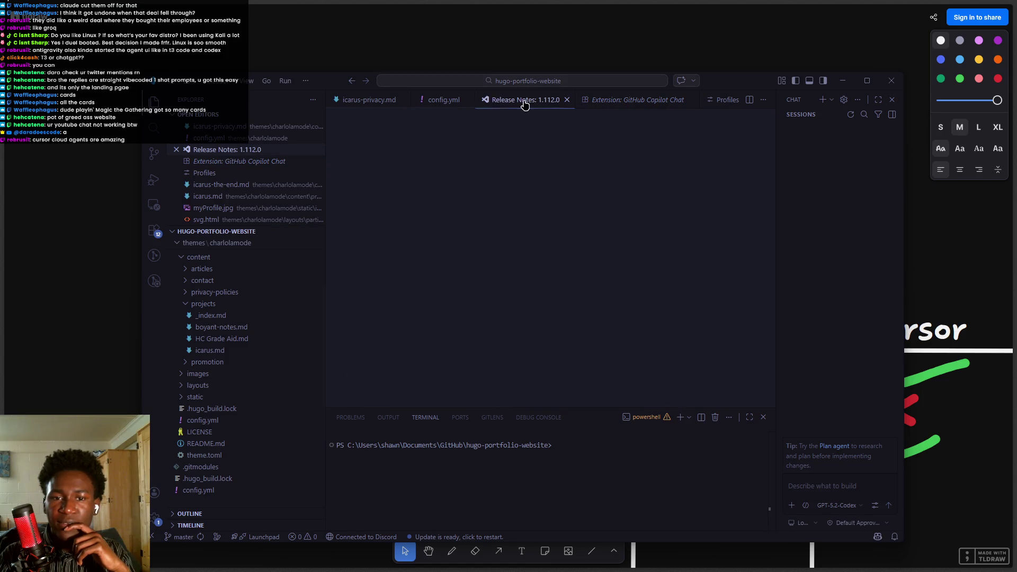
left_click(566, 100)
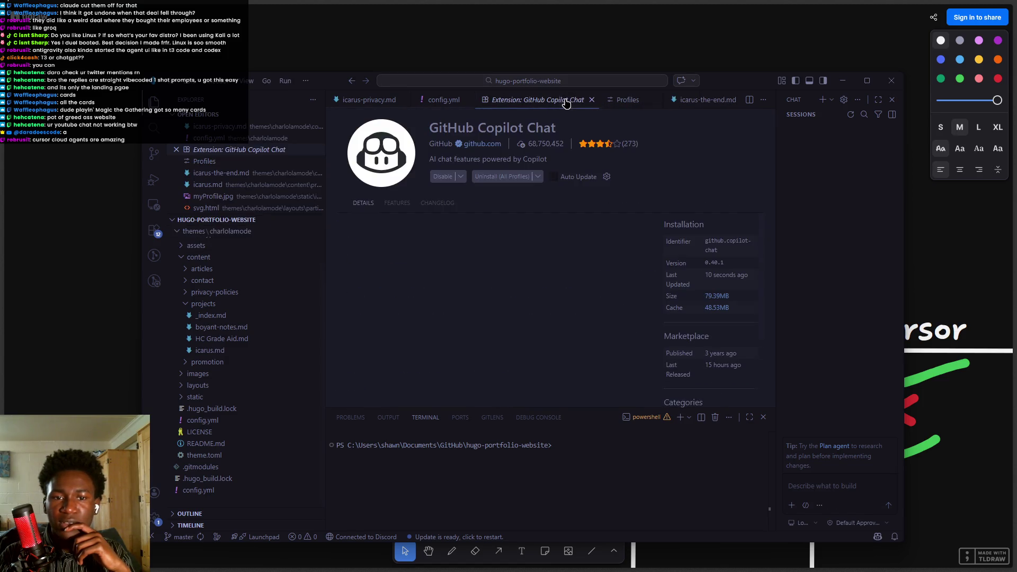
left_click(648, 104)
left_click(704, 100)
scroll(717, 295, "down", 10)
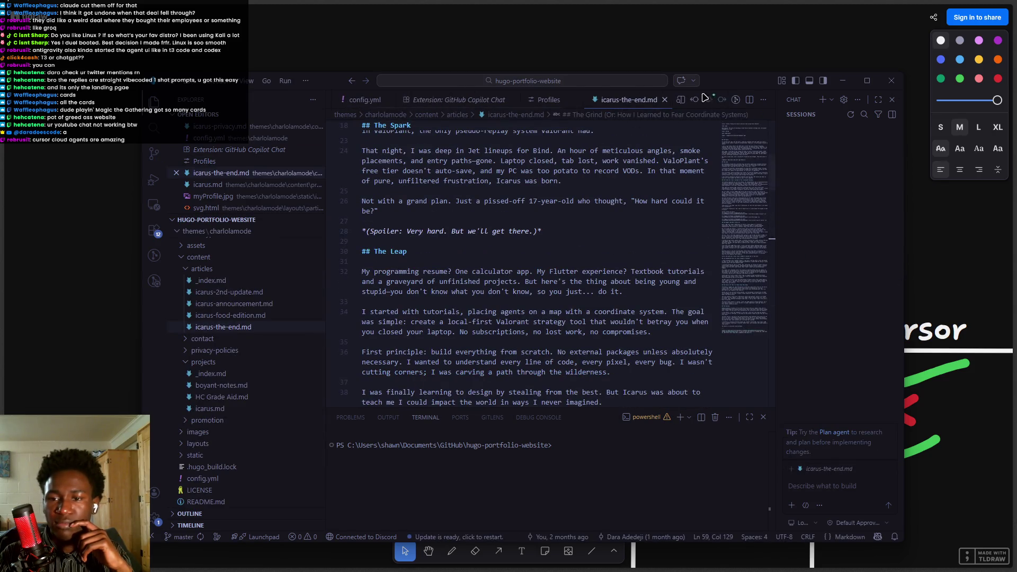
Move the VS Code window left and close the Chat panel.
left_click_drag(719, 80, 649, 73)
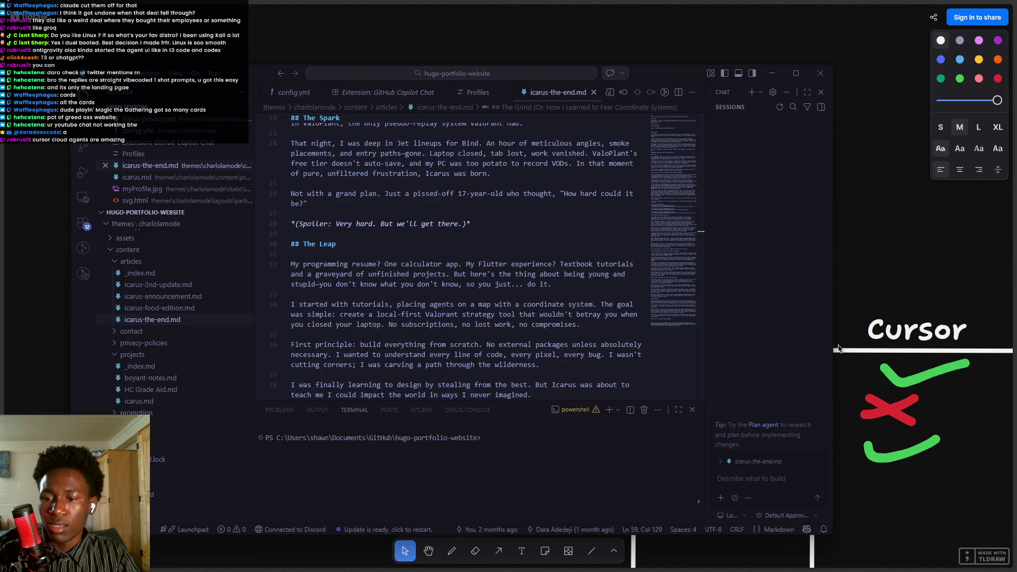
left_click_drag(704, 170, 371, 170)
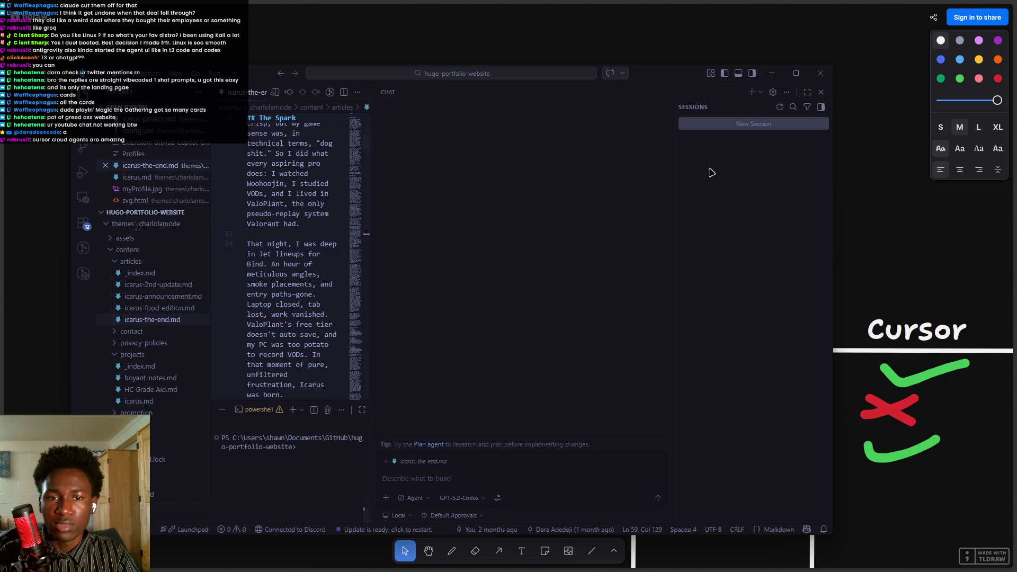
left_click(821, 92)
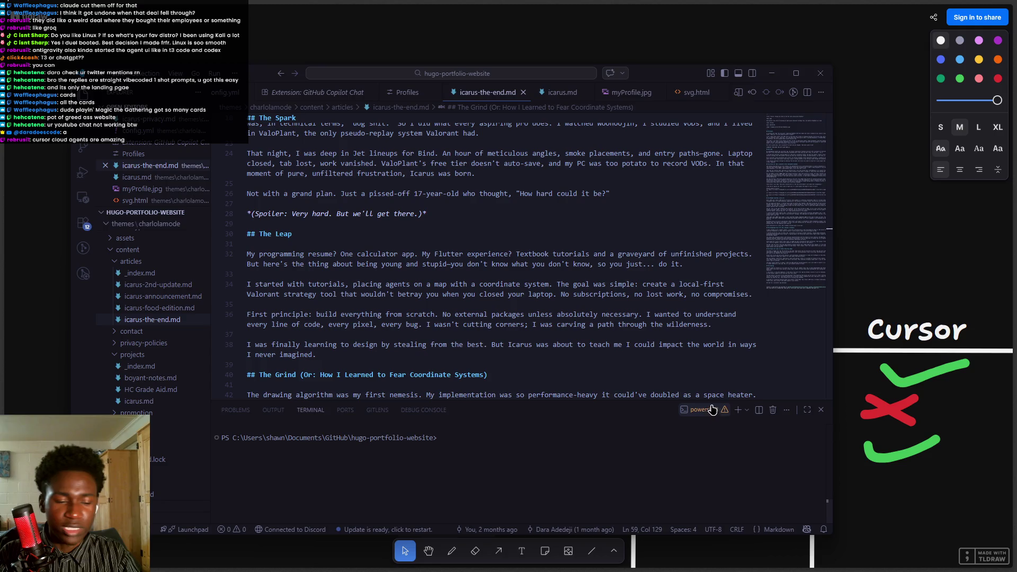
Review the Copilot Pro usage summary twice, briefly switching away to tldraw in between.
left_click(807, 530)
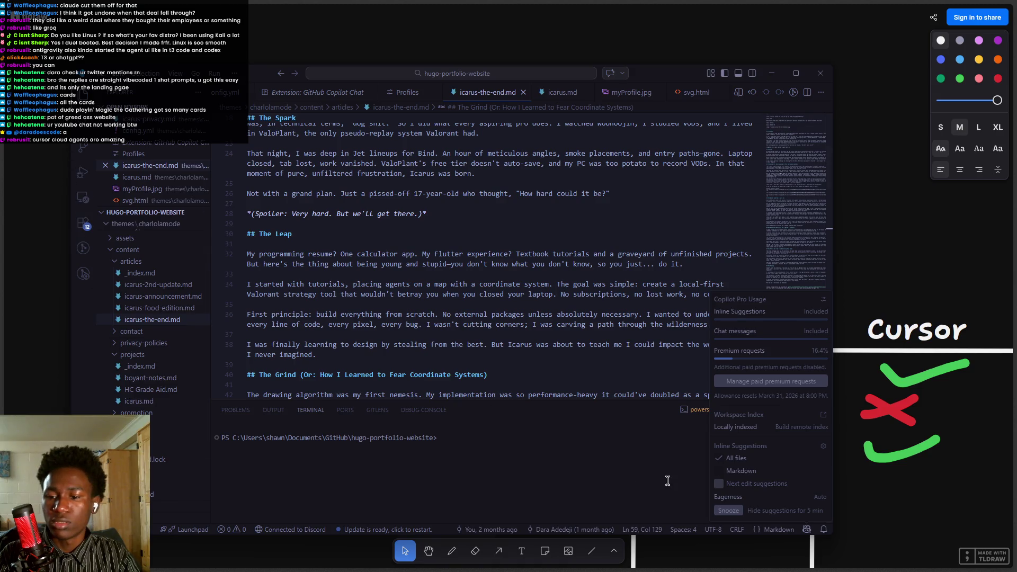
left_click(584, 482)
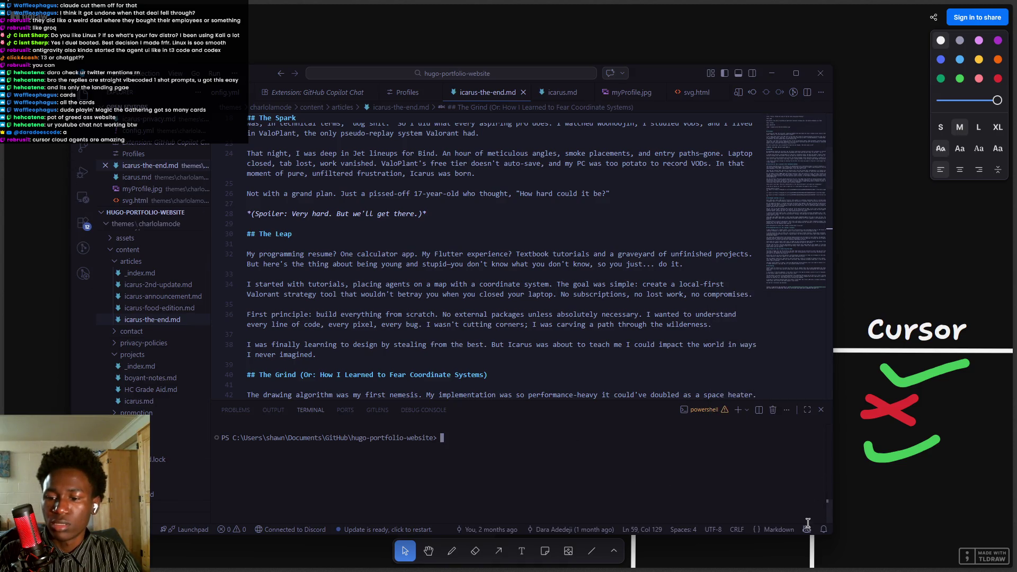
left_click(834, 135)
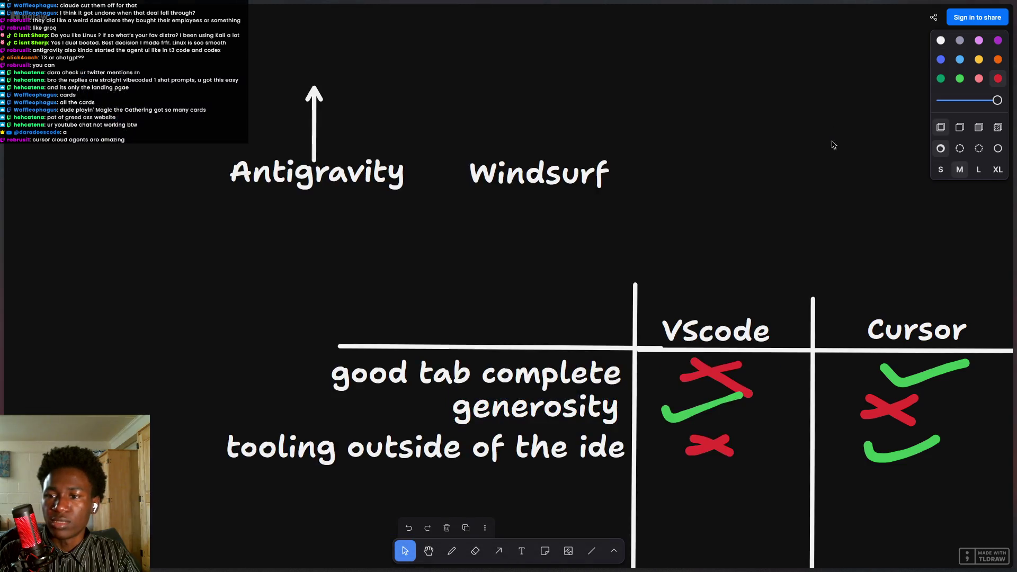
key("super")
key("alt+Tab")
key("alt+Tab")
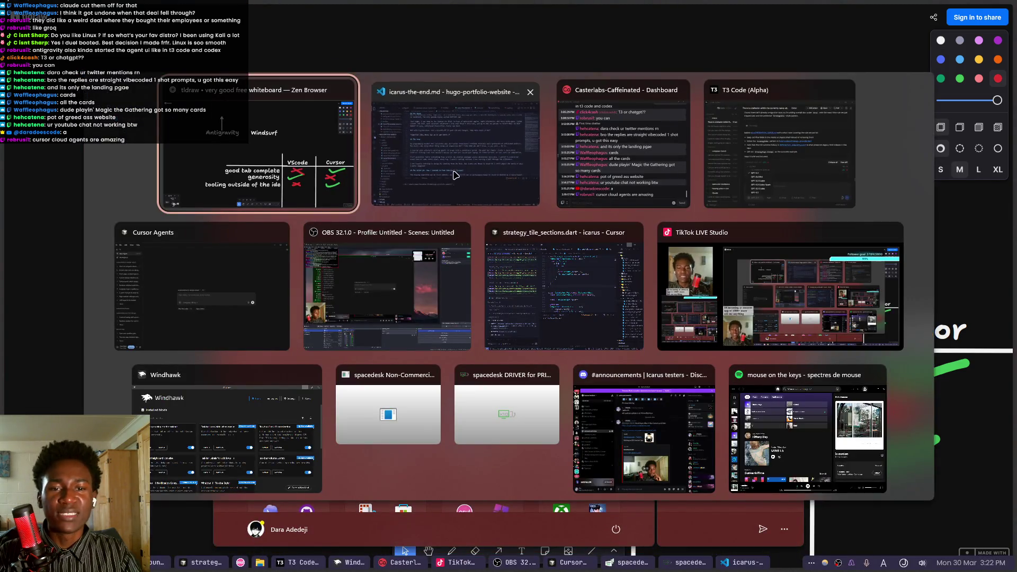
left_click(807, 529)
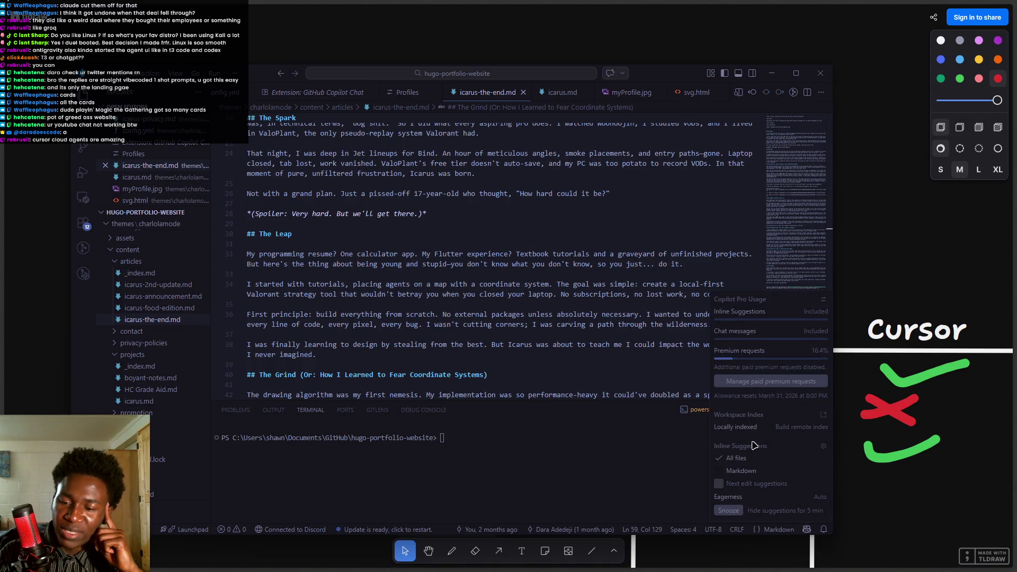
left_click(563, 395)
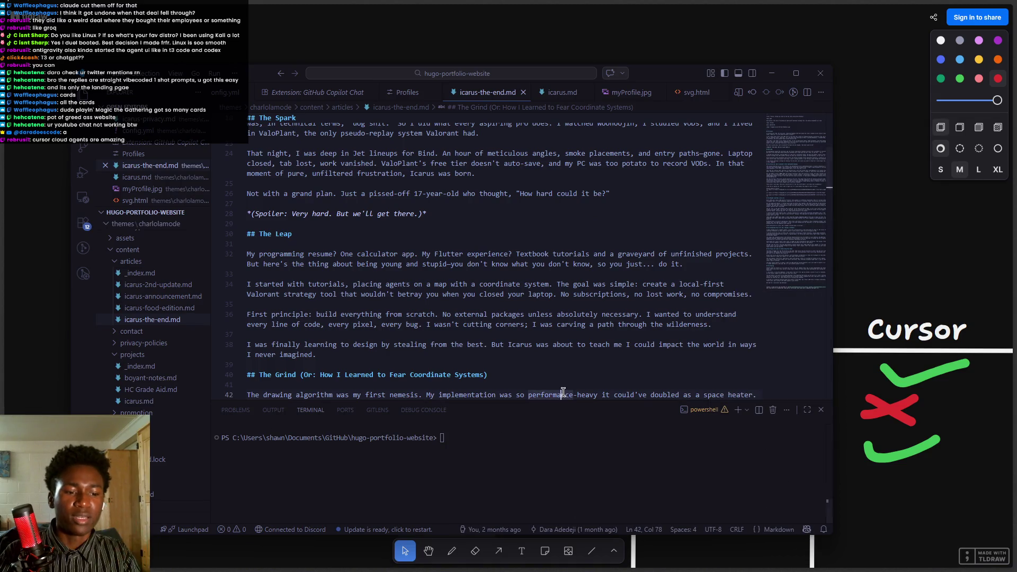
key("ctrl+shift+p")
Start a new Copilot CLI session via 'copil', enlarge its area, and list its models.
type("copil")
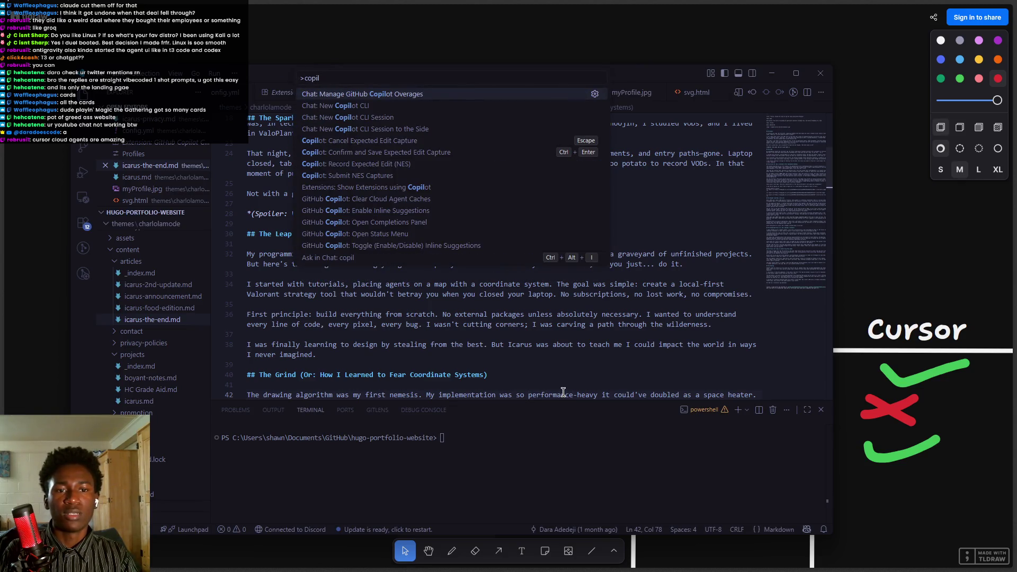
left_click(365, 106)
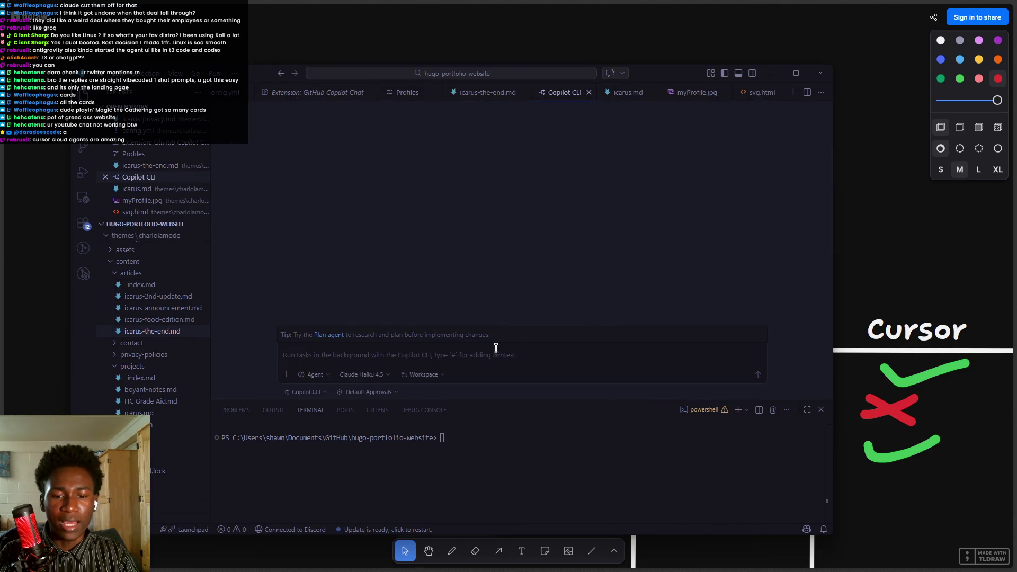
left_click_drag(463, 401, 470, 452)
left_click(365, 417)
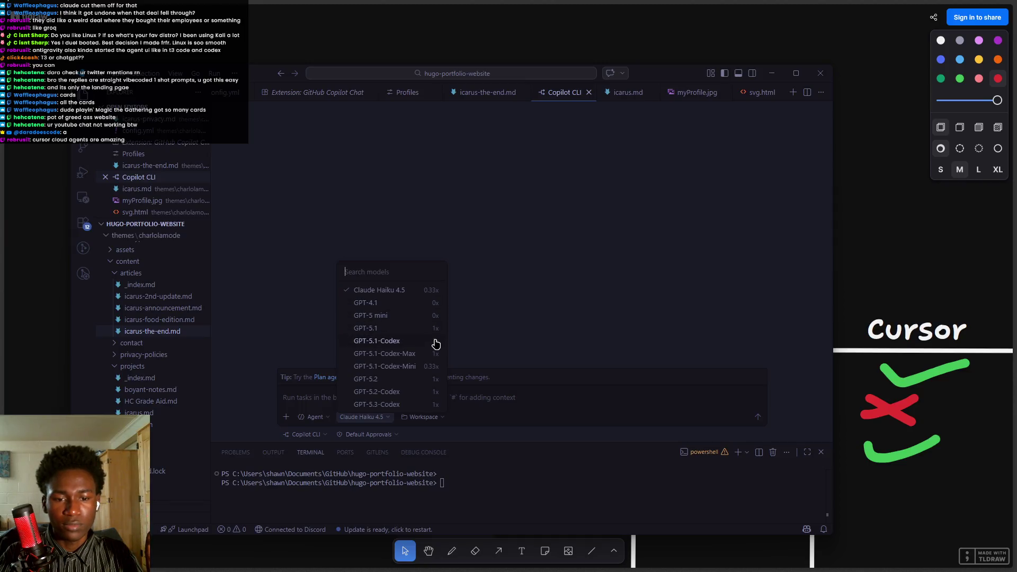
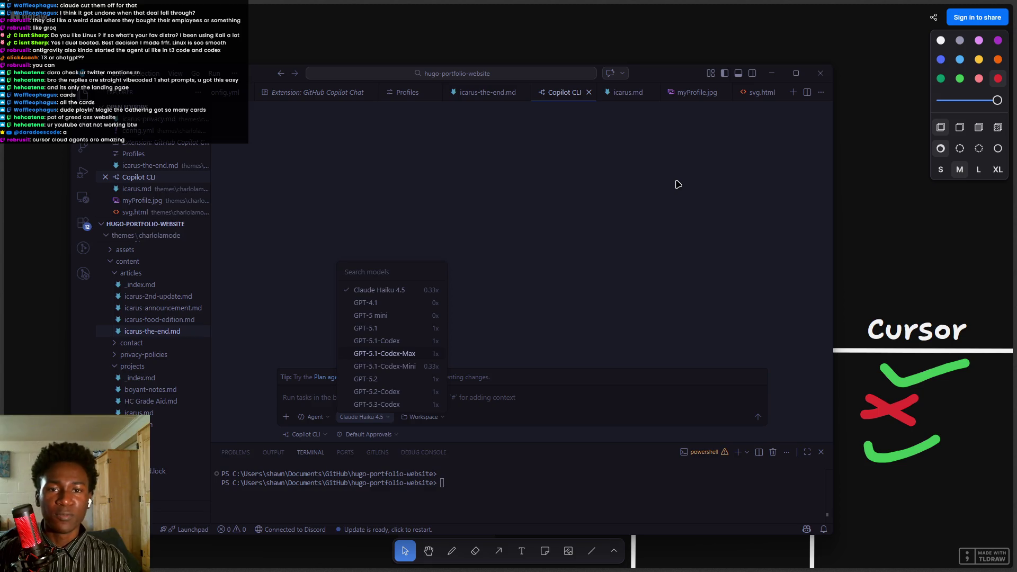
Switch the Copilot CLI model to GPT-5.3-Codex, clear the model search, and show the tldraw table.
mouse_move(424, 317)
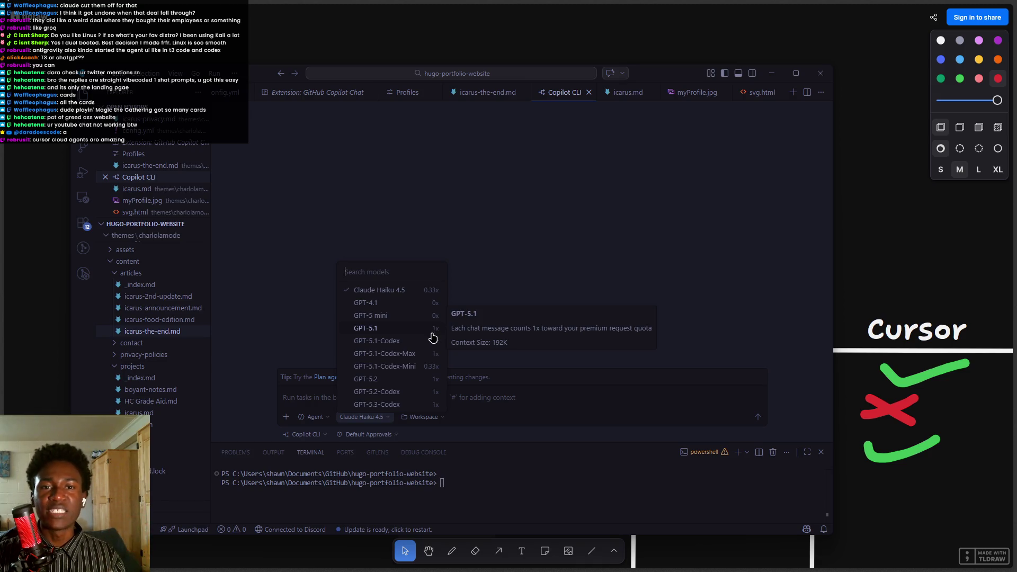
left_click(399, 405)
left_click(377, 417)
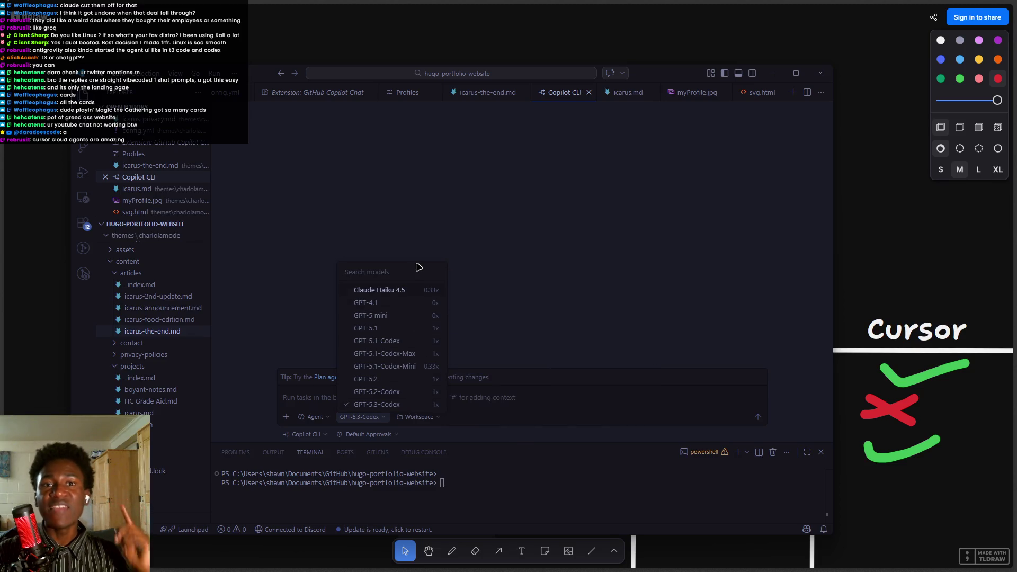
type("c")
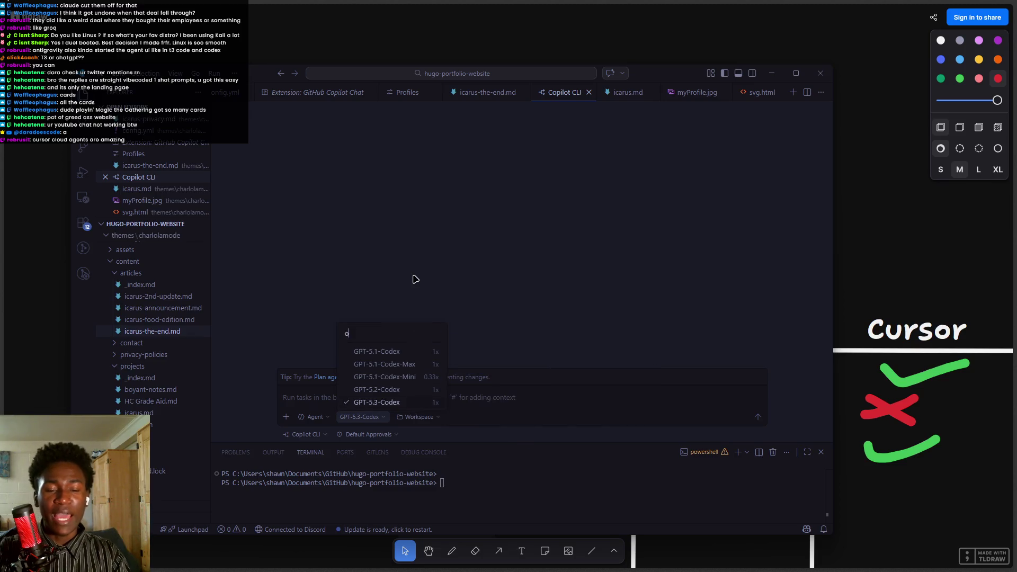
type("lau")
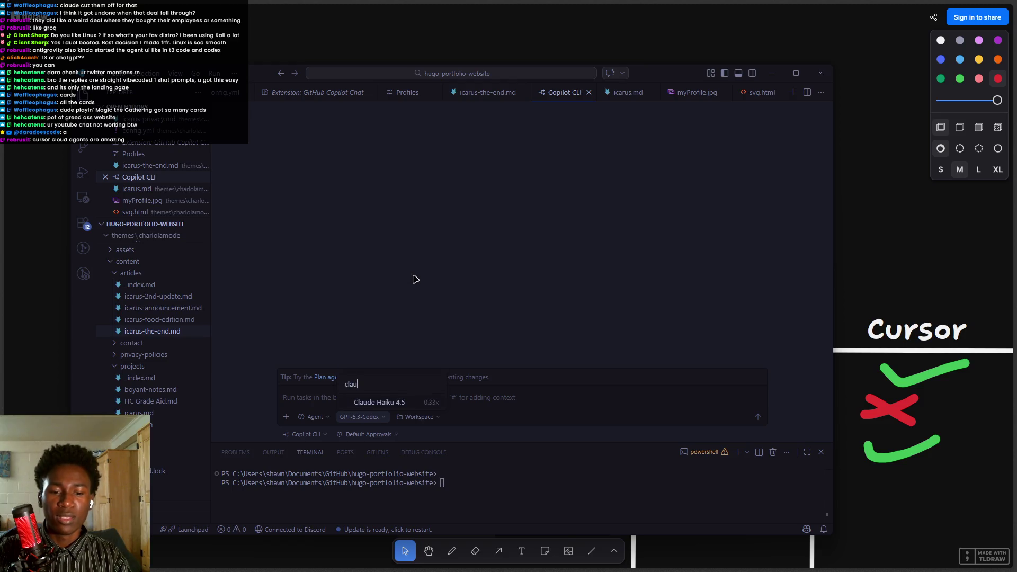
key("BackSpace")
key("BackSpace")
key("BackSpace")
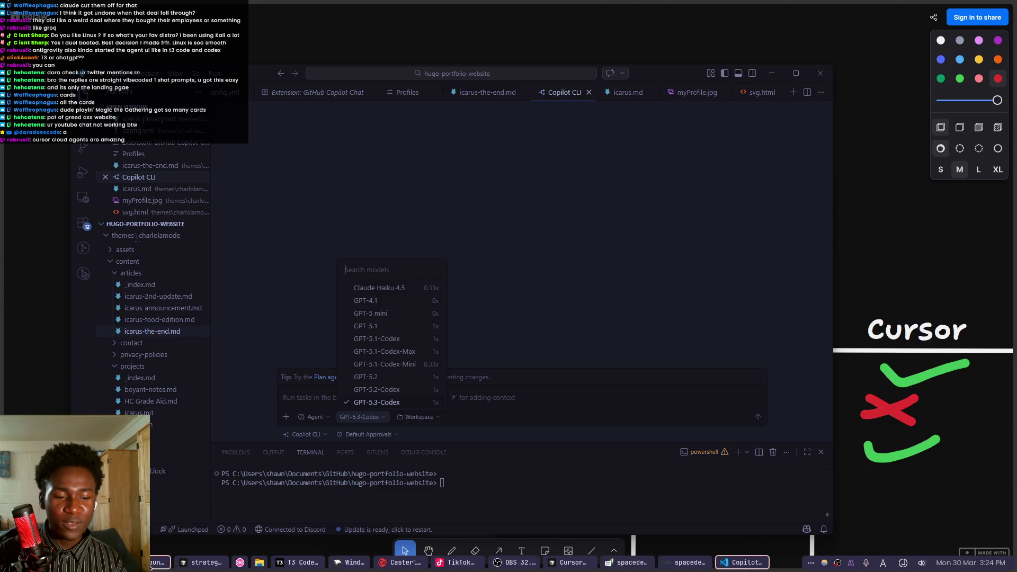
left_click(739, 566)
left_click(347, 455)
View the X post on the Copilot Student Plan and its enlarged screenshot, then return to VS Code.
mouse_move(4, 265)
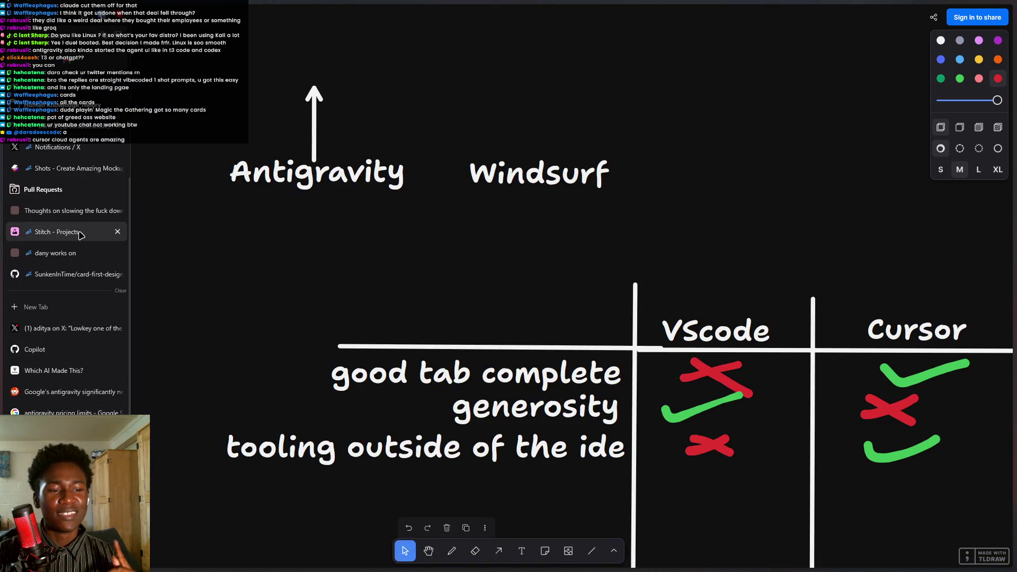
left_click(63, 328)
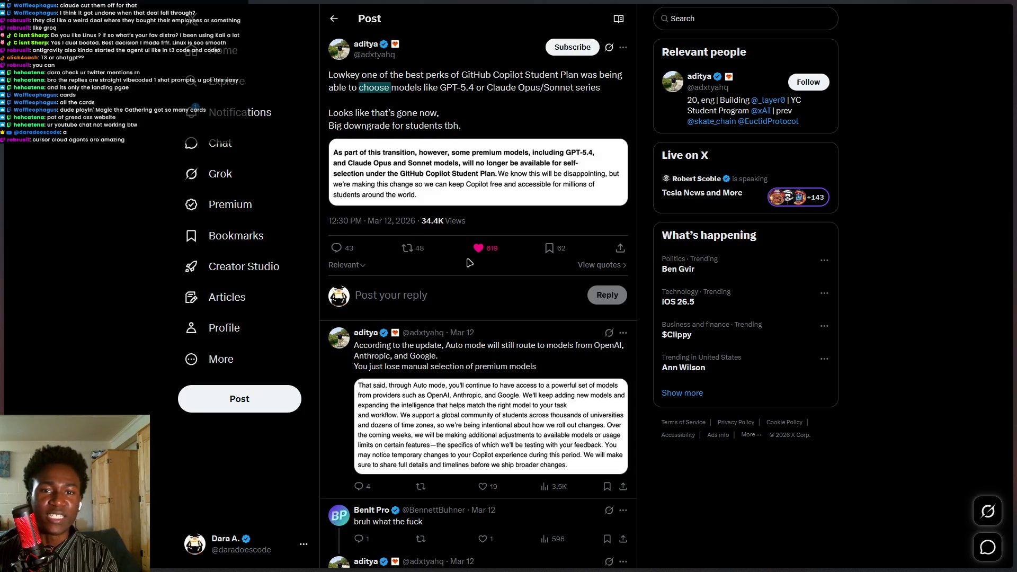
mouse_move(579, 570)
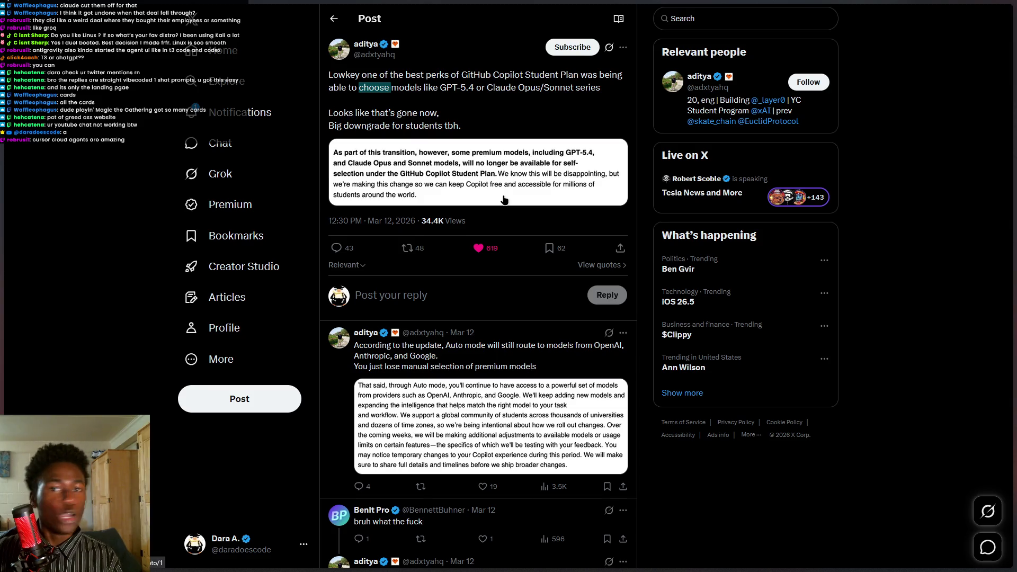
left_click(504, 200)
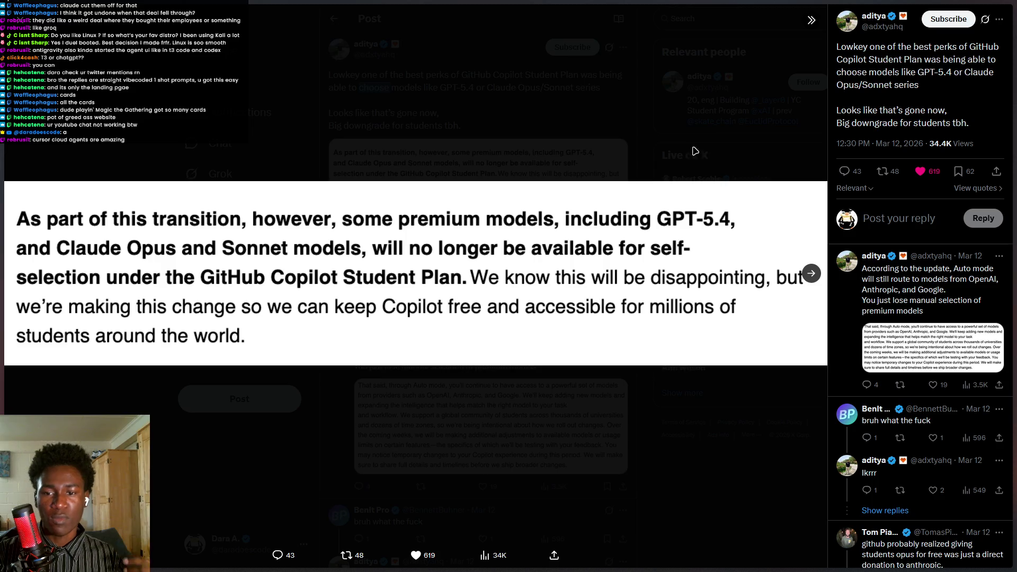
left_click(695, 180)
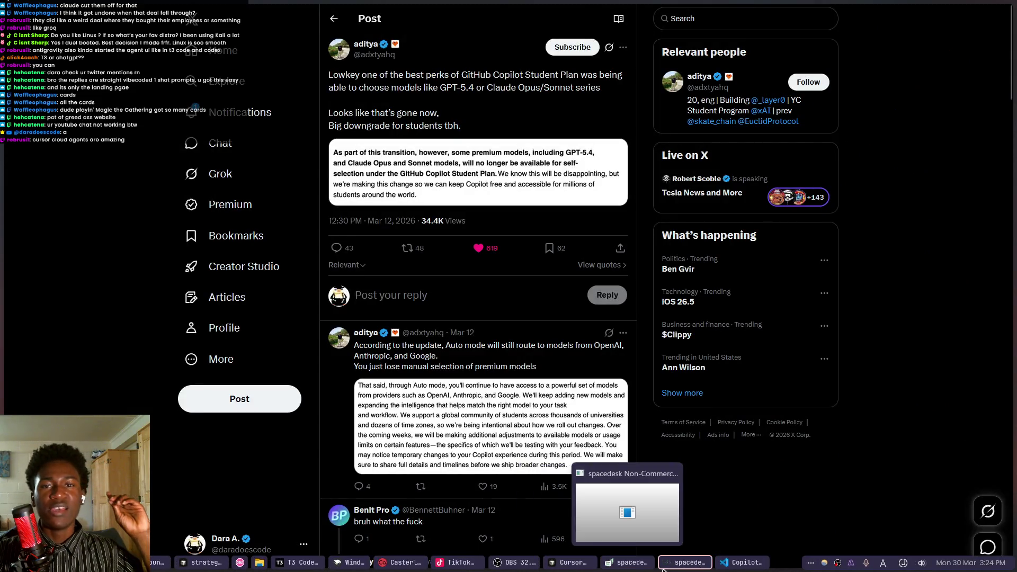
left_click(725, 565)
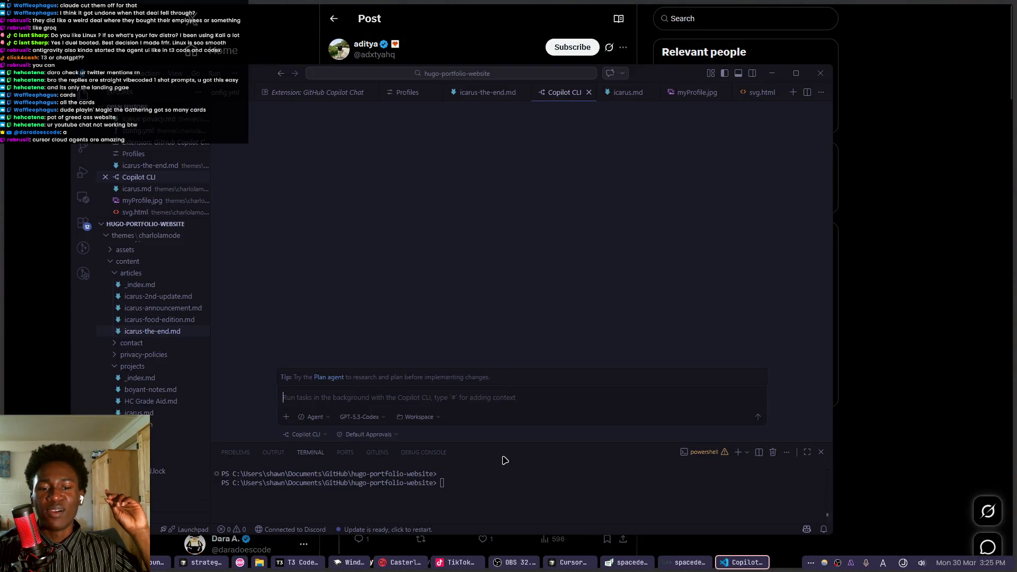
Open the Copilot model list, hide VS Code, and highlight the post's sentence about choosing GPT-5.4 or Claude.
left_click(380, 418)
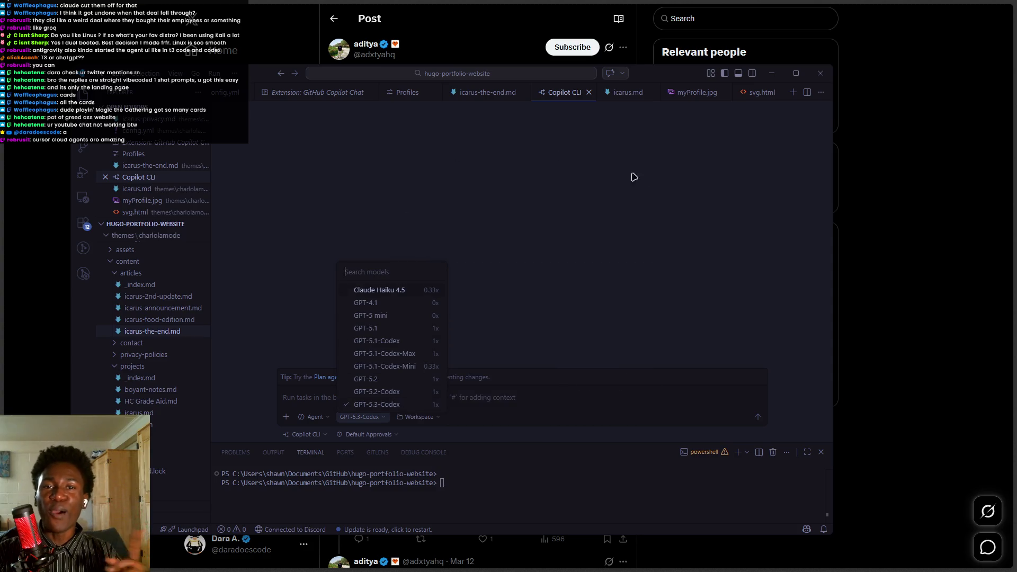
left_click(878, 178)
left_click_drag(393, 75, 602, 89)
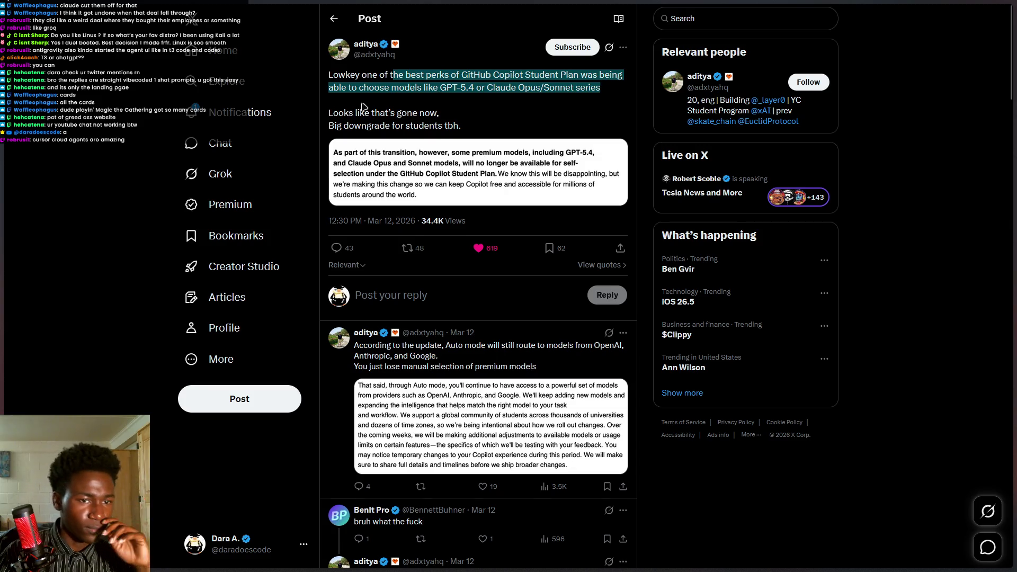
Switch to the GitHub Copilot settings tab and highlight the Premium requests label.
mouse_move(3, 300)
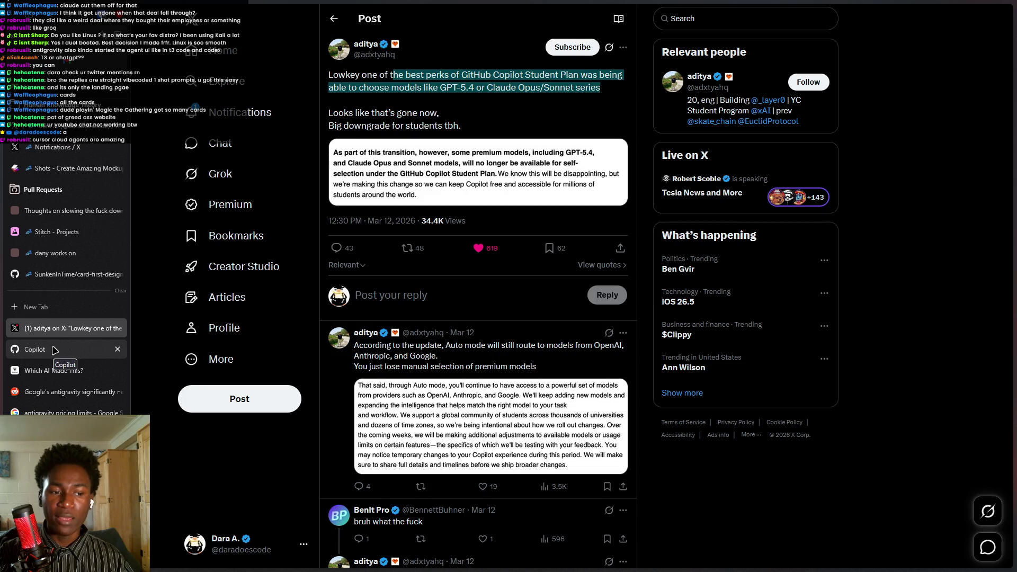
left_click(55, 350)
left_click_drag(381, 247, 471, 243)
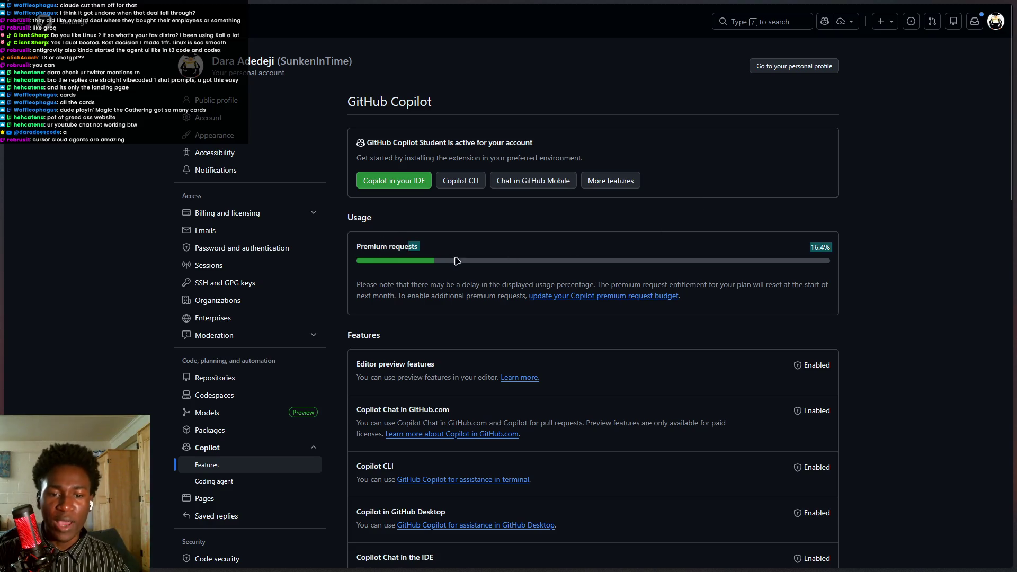
Highlight the Premium requests line and its 16.4% usage figure, then bring up the Cursor agents window.
left_click_drag(803, 247, 849, 247)
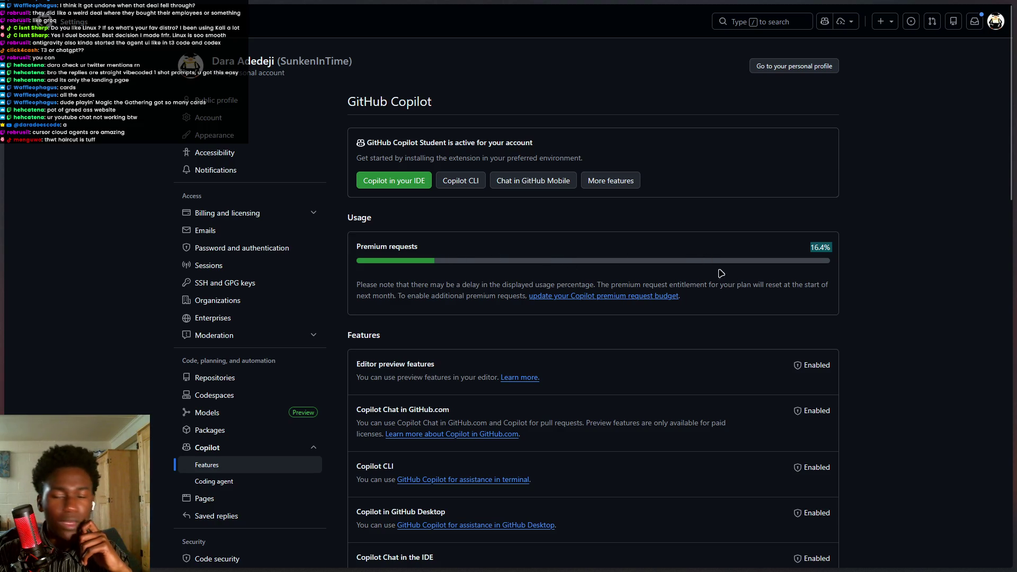
left_click(808, 248)
triple_click(382, 241)
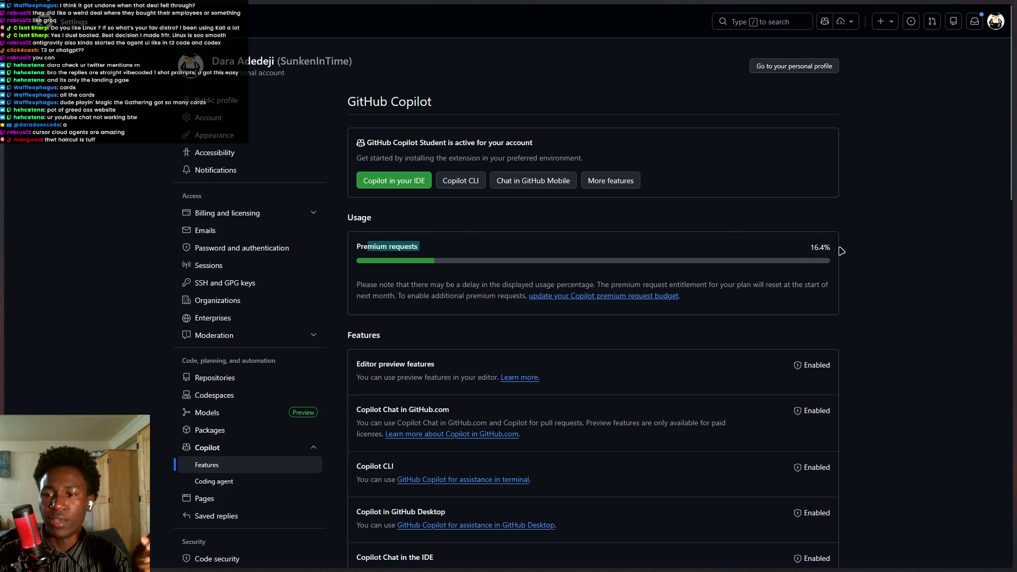
triple_click(822, 247)
left_click(826, 247)
double_click(822, 247)
left_click_drag(825, 245, 826, 255)
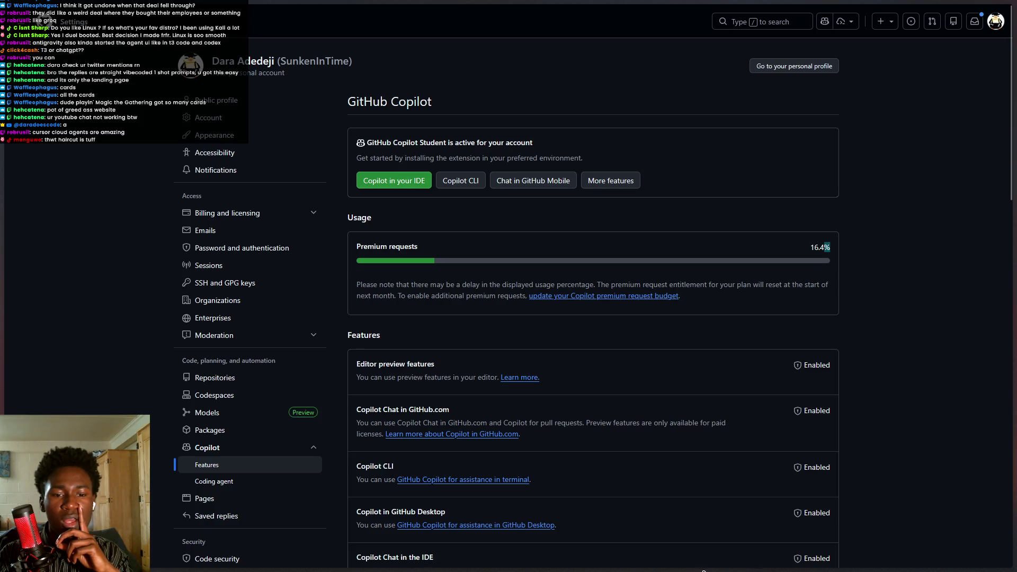
left_click(580, 564)
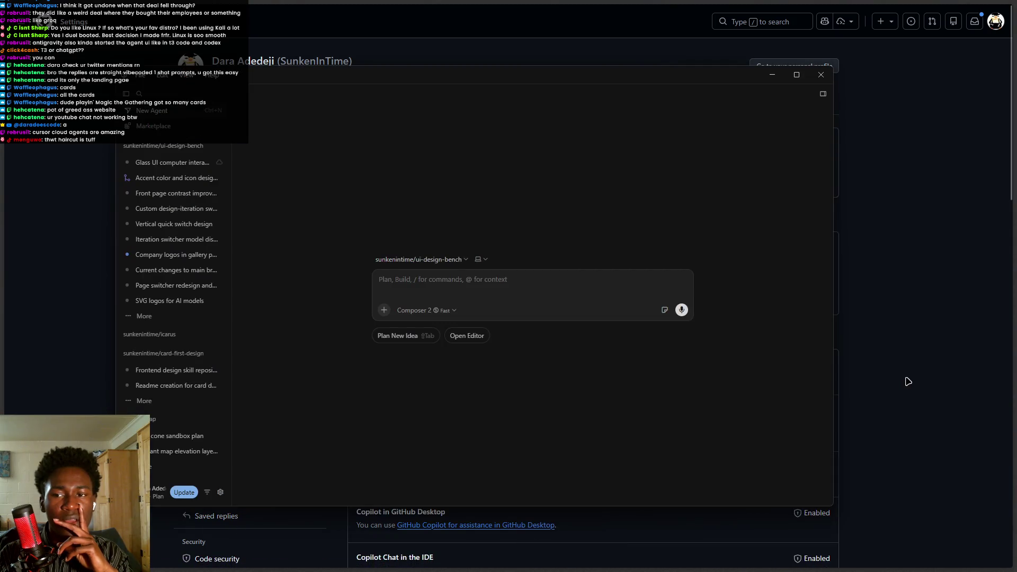
Hide Cursor, minimize the GitHub browser window, and dismiss the Discord strip.
left_click(922, 115)
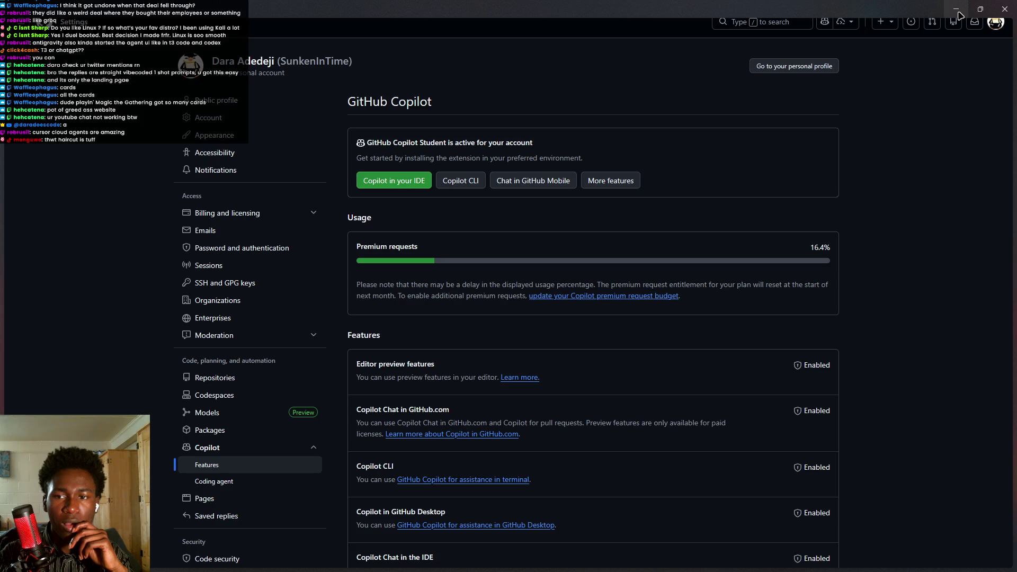
left_click(960, 15)
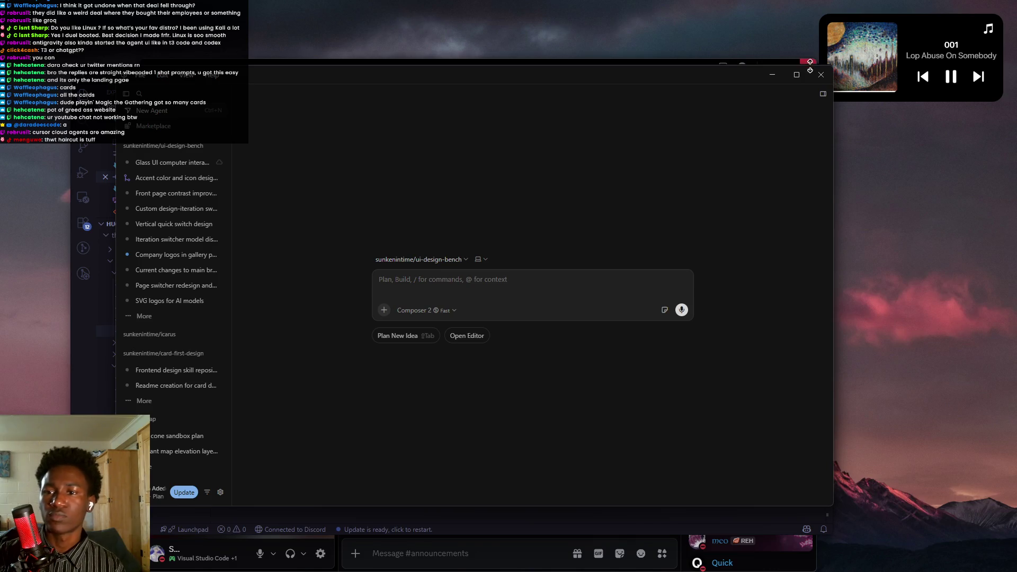
left_click(848, 154)
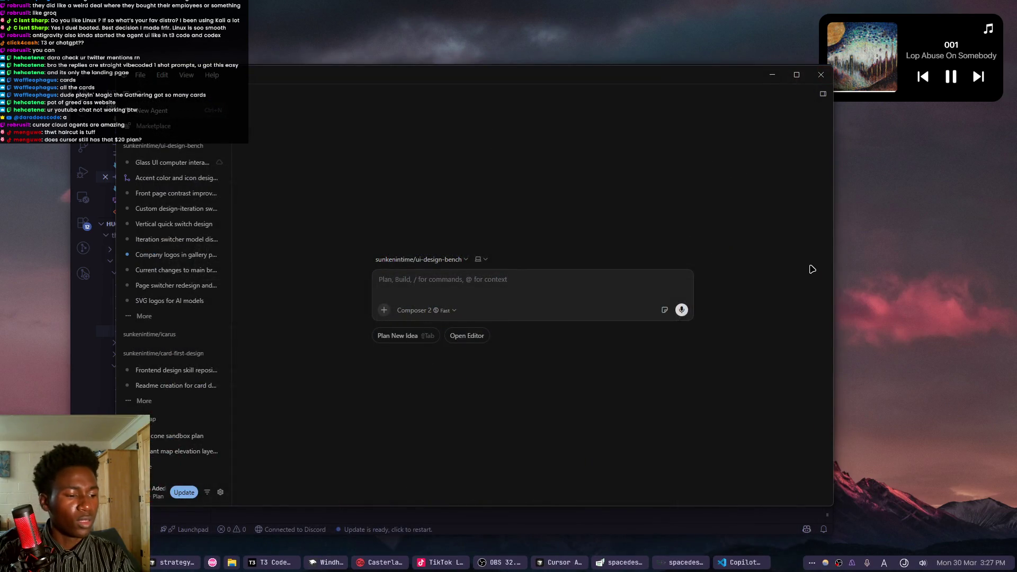
Search Start for 'cursor', close VS Code and the Cursor agents window, returning to GitHub settings.
key("super")
type("cursor")
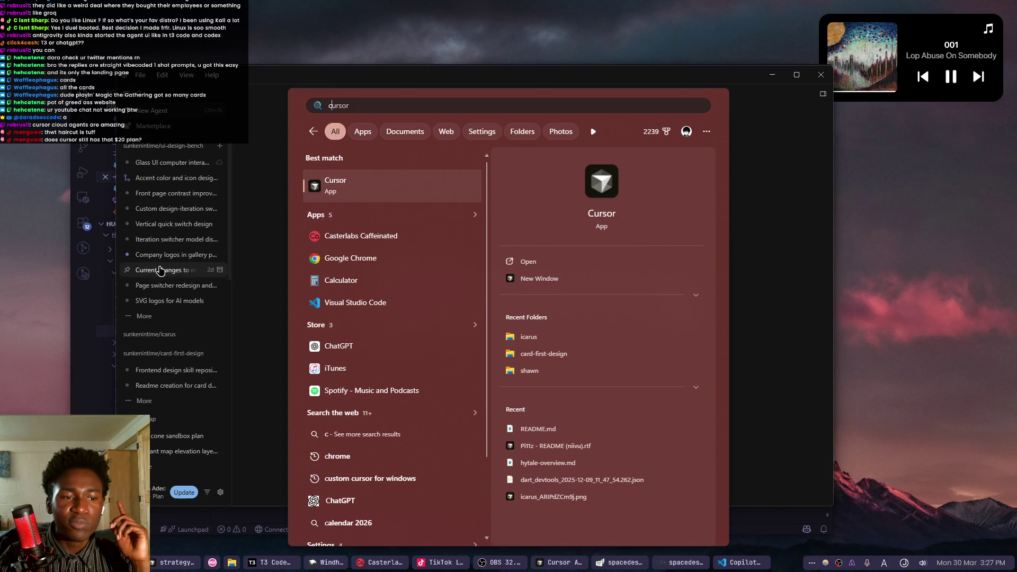
key("Escape")
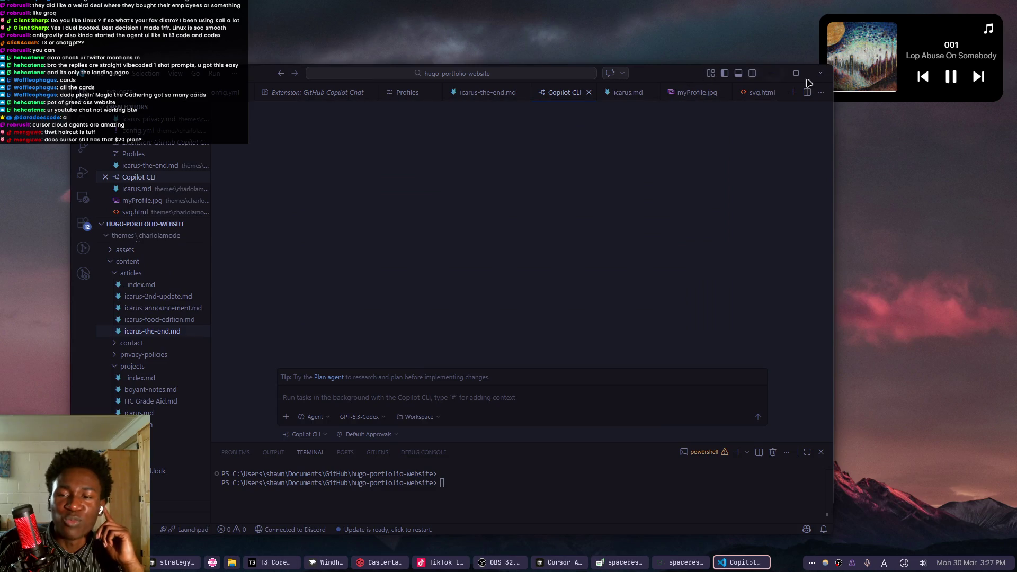
left_click(821, 73)
key("alt+space")
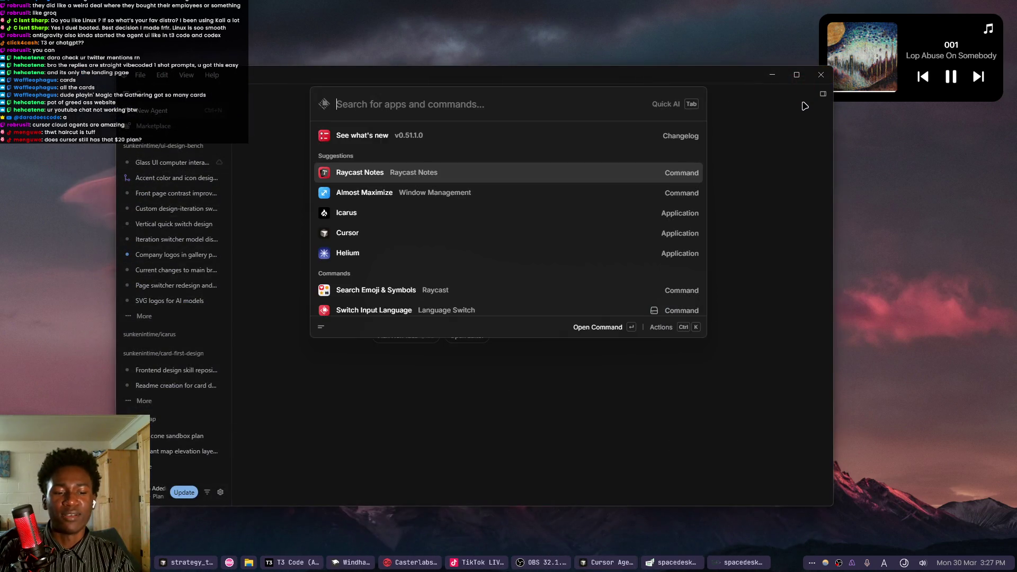
key("Escape")
key("alt+F4")
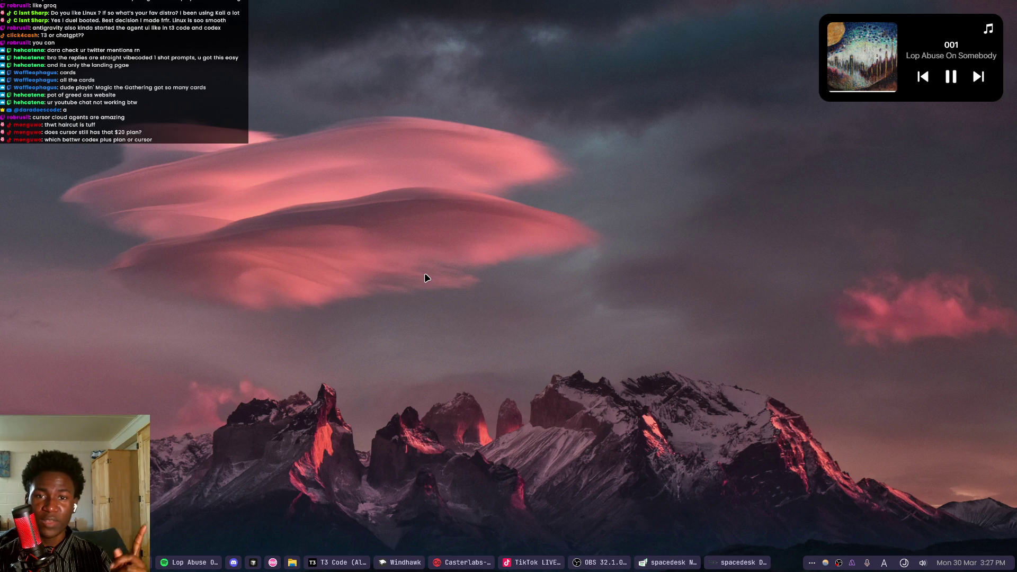
key("alt+Tab")
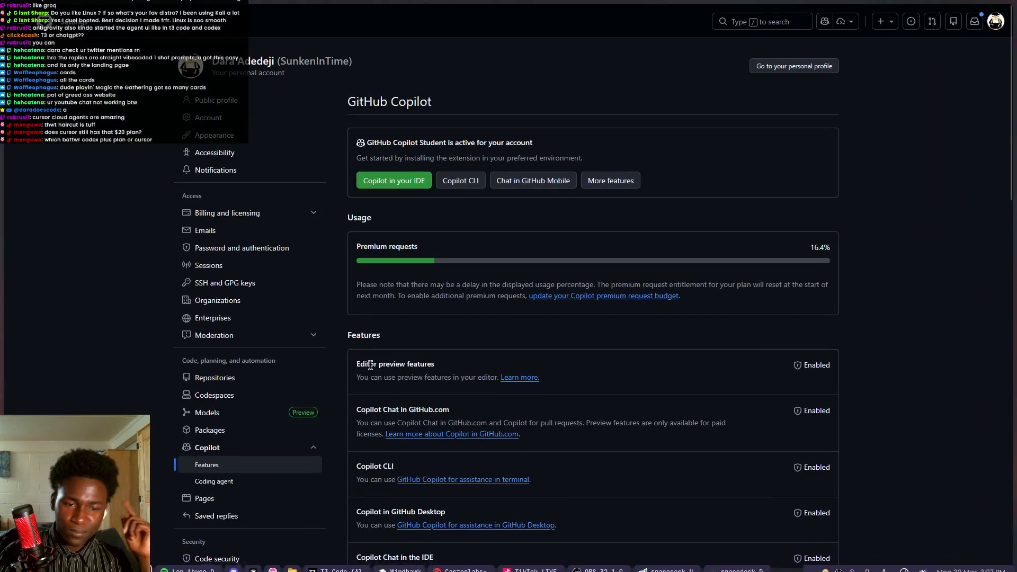
Highlight the full Premium requests usage line, then bring up Cursor's editor window.
left_click_drag(361, 247, 419, 247)
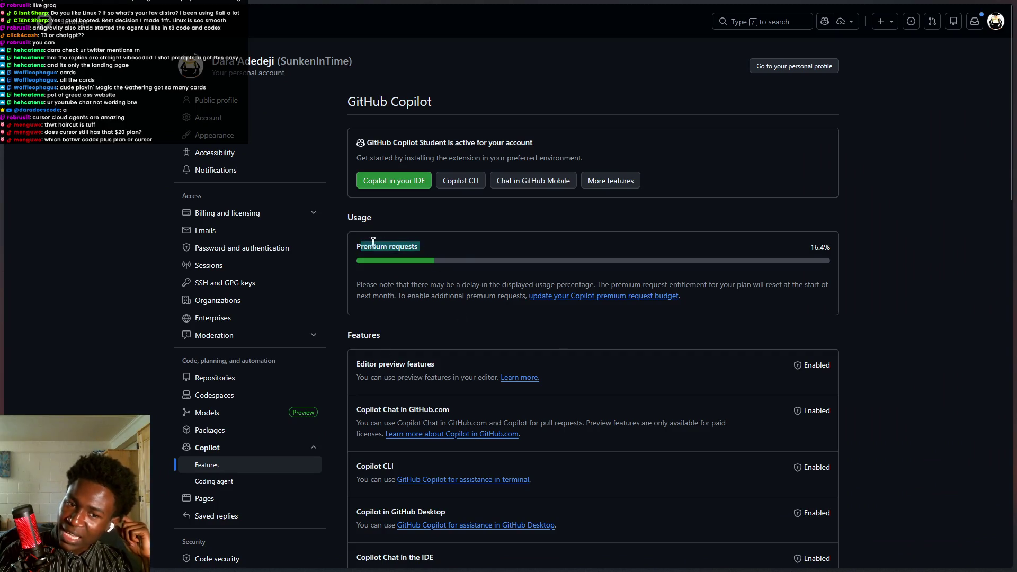
left_click_drag(356, 247, 427, 252)
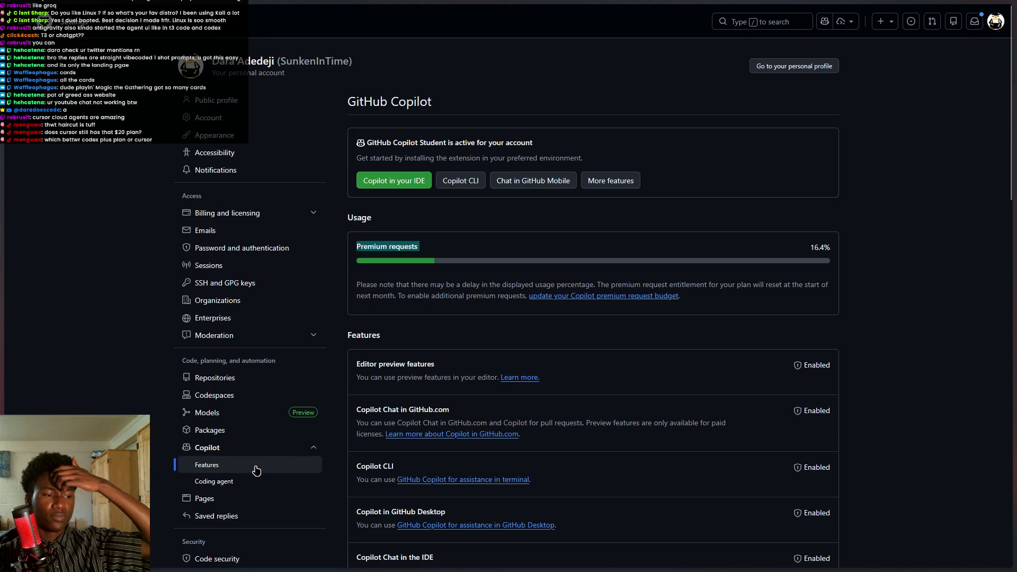
mouse_move(2, 392)
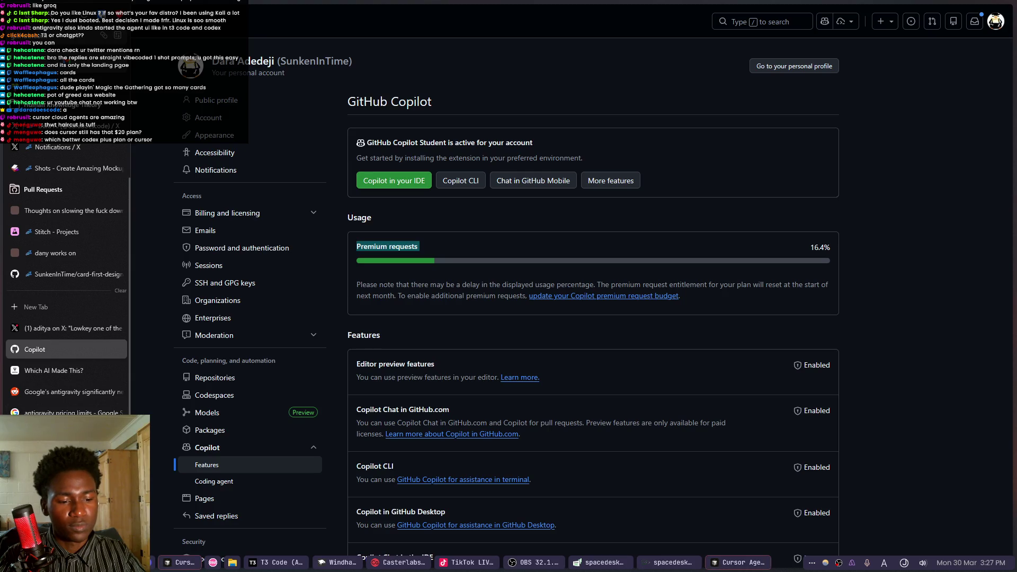
left_click(187, 565)
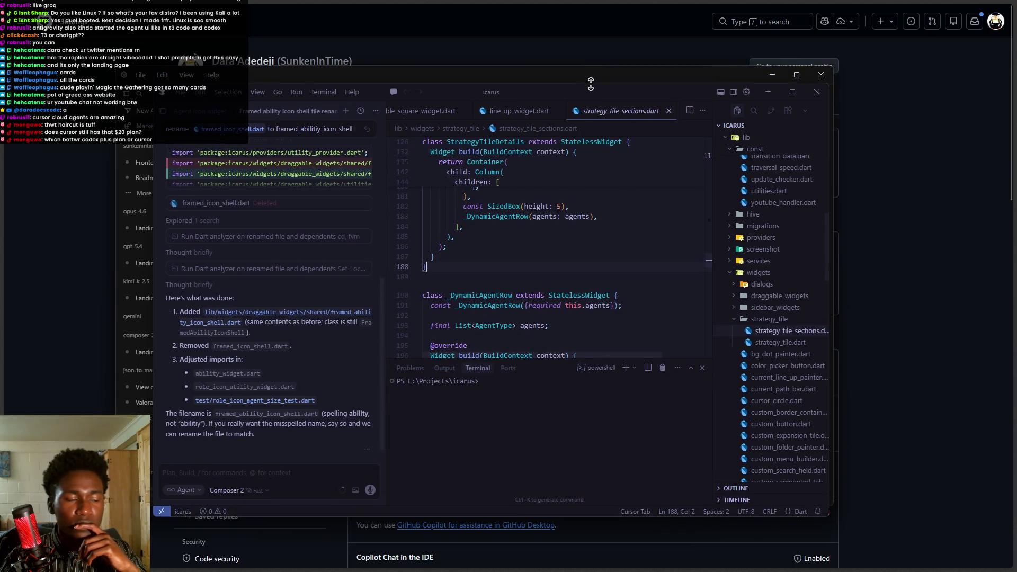
Reposition the Cursor icarus editor window and dismiss the project issues notification.
mouse_move(589, 82)
left_mouse_down()
mouse_move(583, 74)
mouse_move(594, 79)
mouse_move(586, 85)
left_mouse_up()
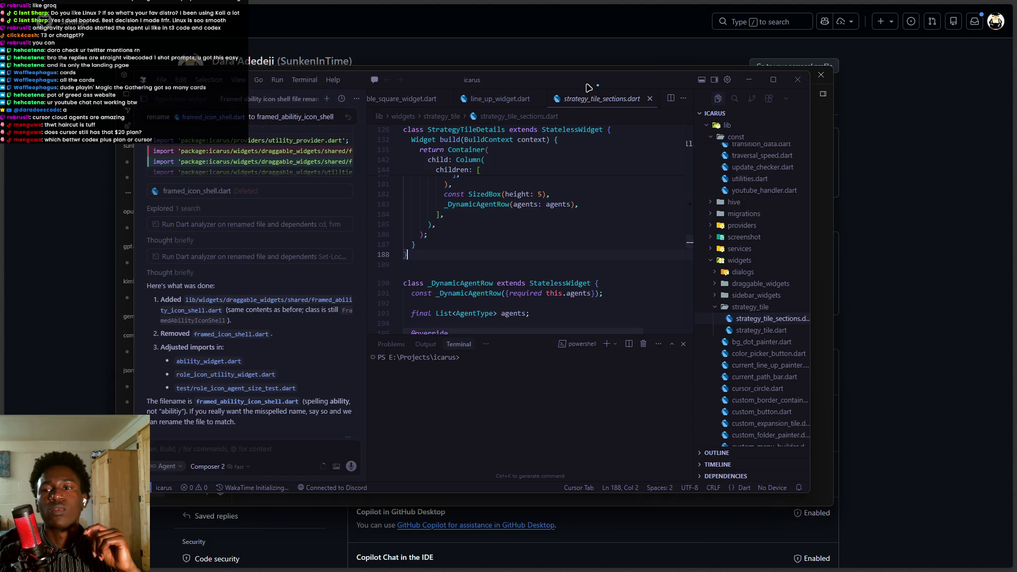
left_click_drag(588, 88, 591, 100)
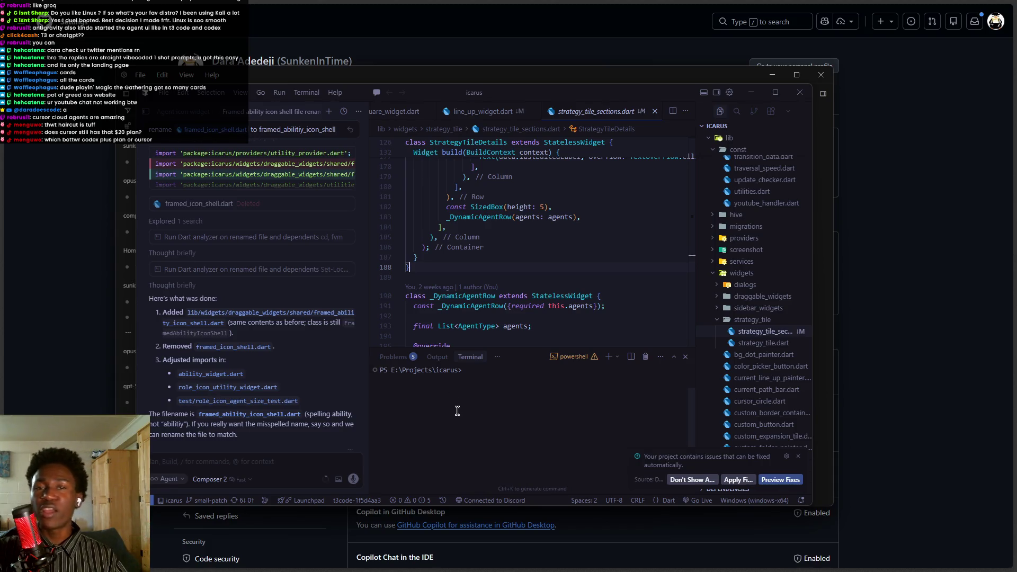
key("Escape")
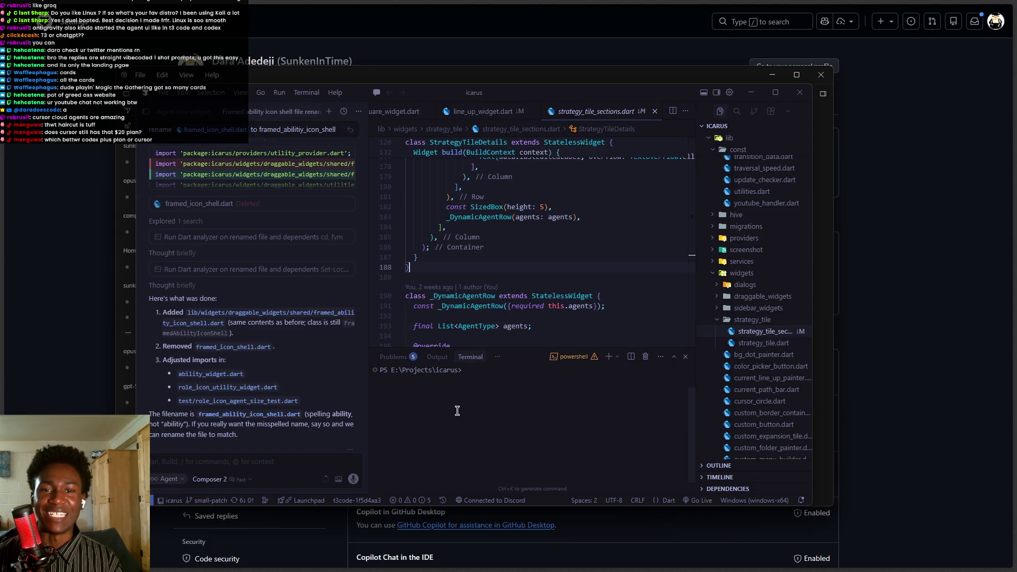
left_click_drag(499, 94, 502, 86)
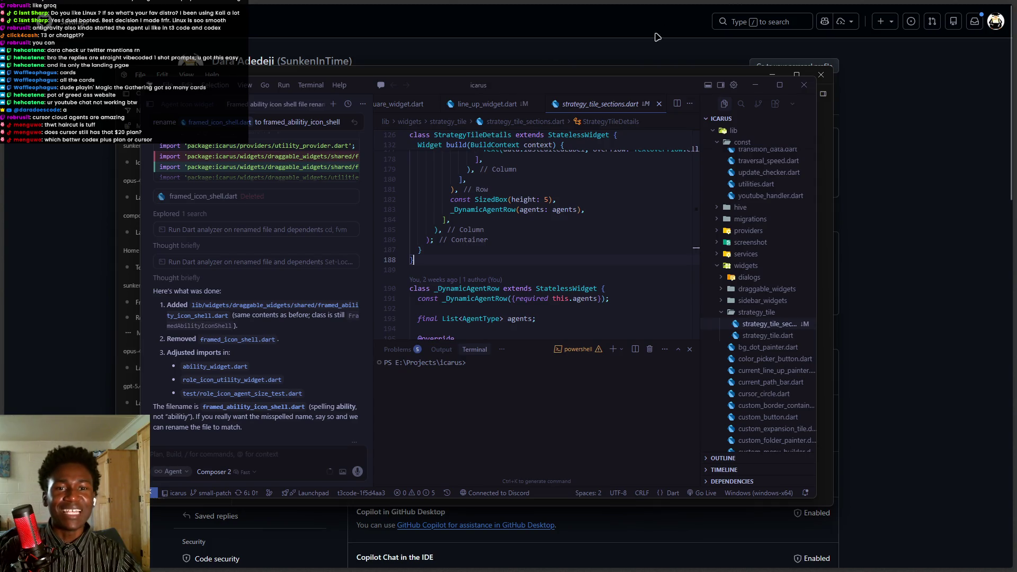
key("alt+space")
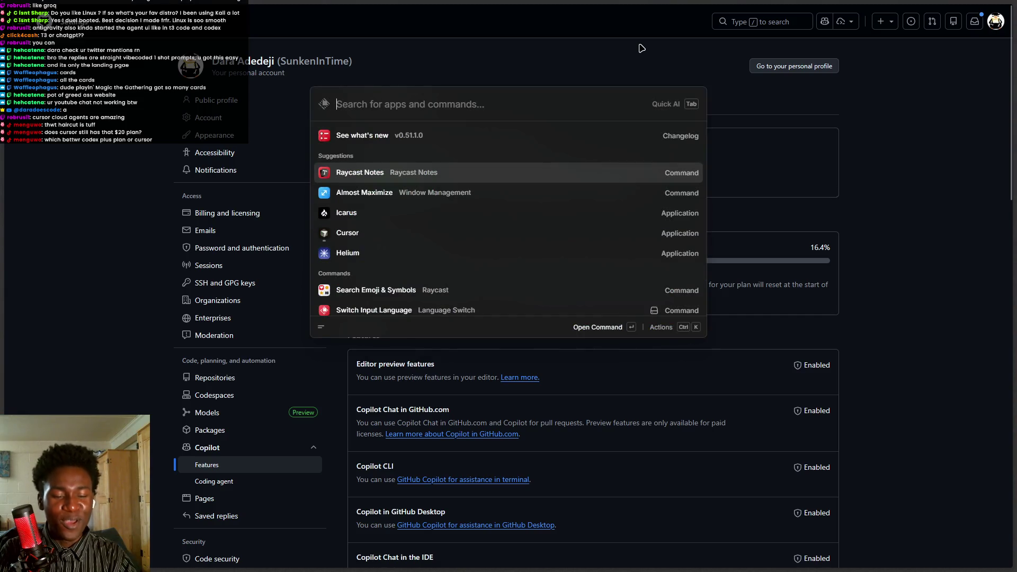
Calculate 200*20 in Raycast, then switch to tldraw and select the whole comparison table.
type("200*20")
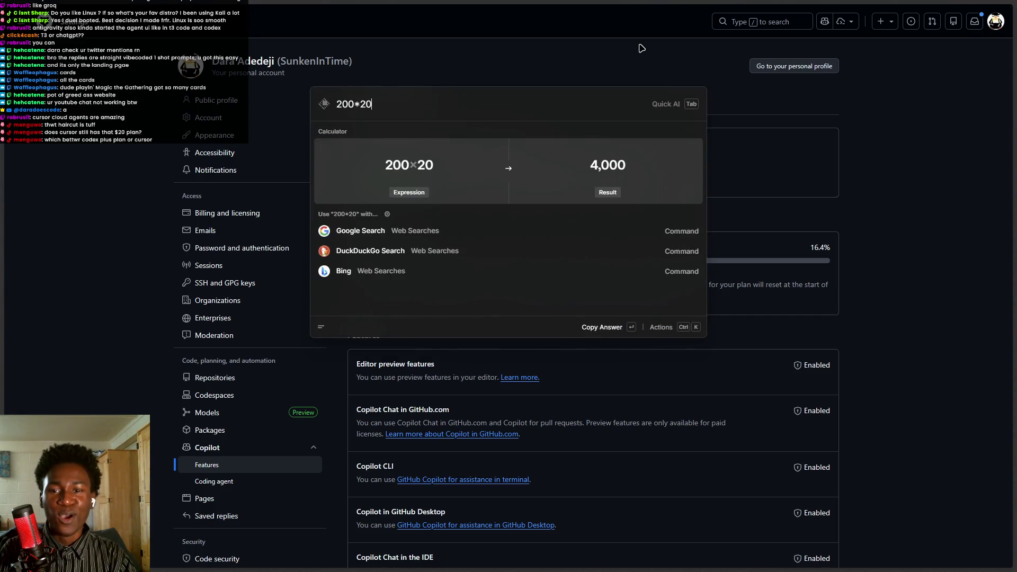
key("Escape")
key("Escape")
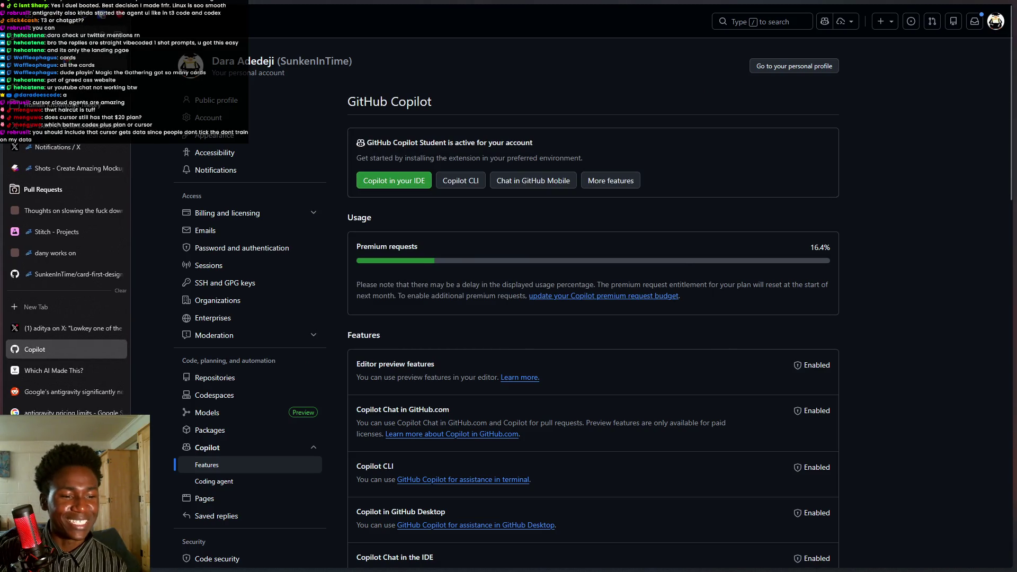
left_click(53, 105)
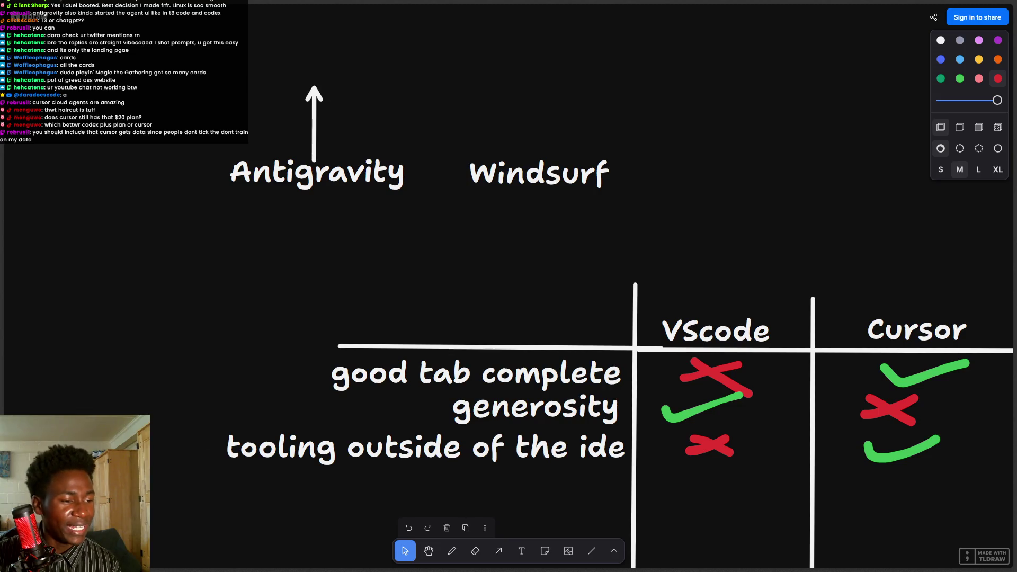
scroll(634, 229, "right", 5)
mouse_move(409, 216)
left_mouse_down()
mouse_move(546, 257)
mouse_move(683, 418)
left_mouse_up()
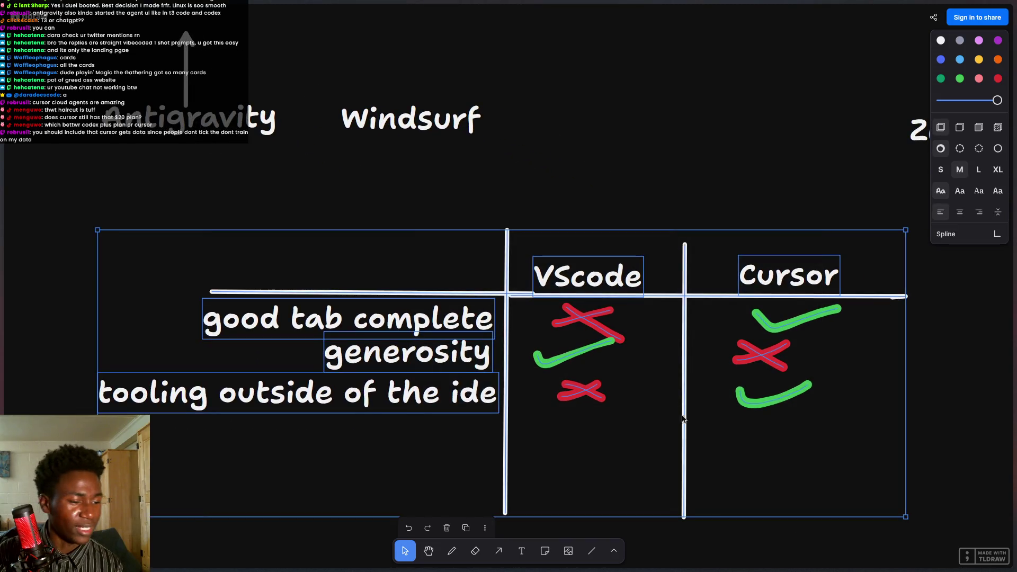
scroll(683, 418, "right", 2)
scroll(558, 397, "up", 3)
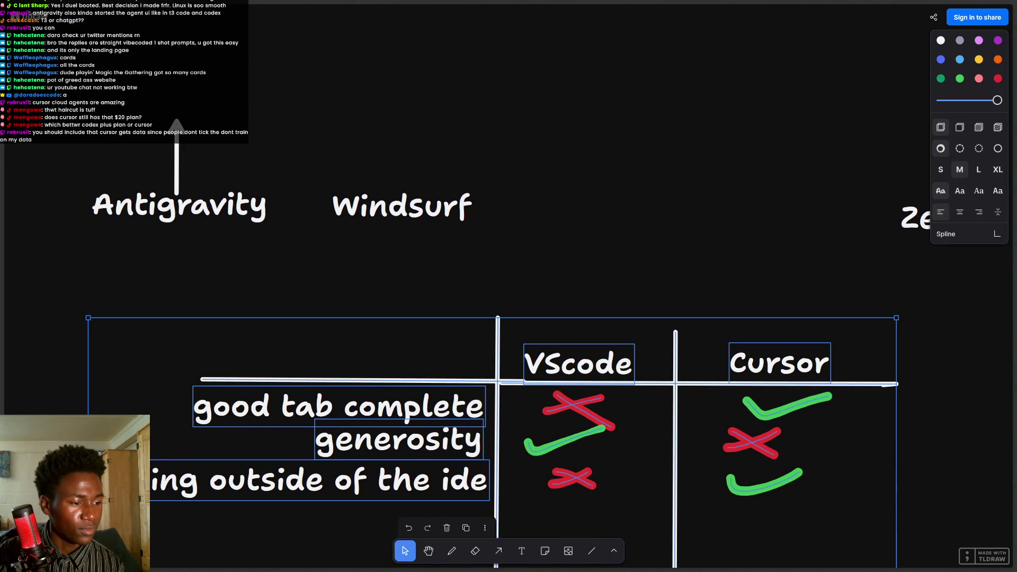
Deselect the VScode-versus-Cursor table, reframe the canvas, and bring the Cursor Agents window forward.
scroll(521, 310, "down", 2)
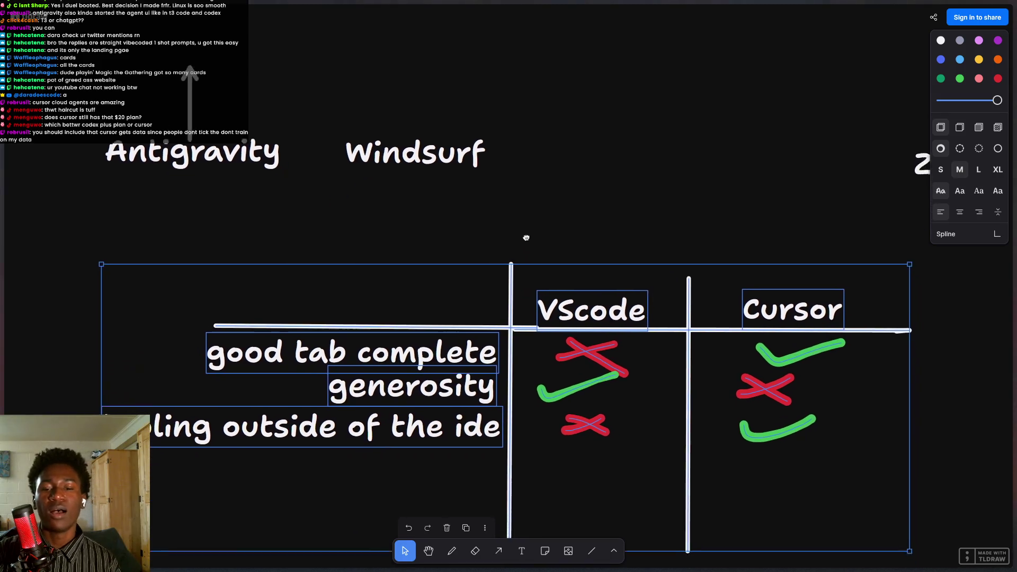
left_click(911, 427)
scroll(795, 474, "down", 1)
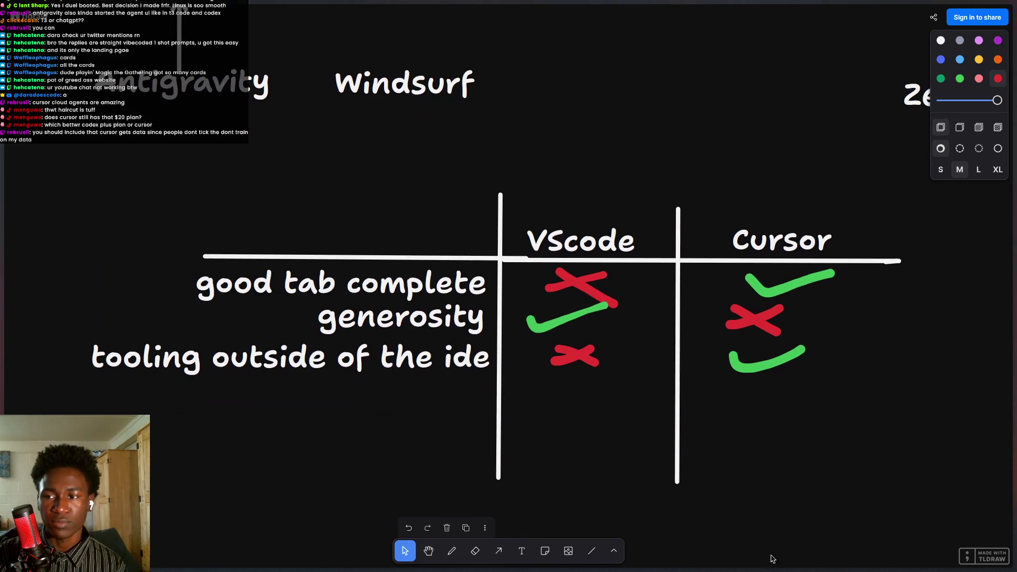
mouse_move(730, 569)
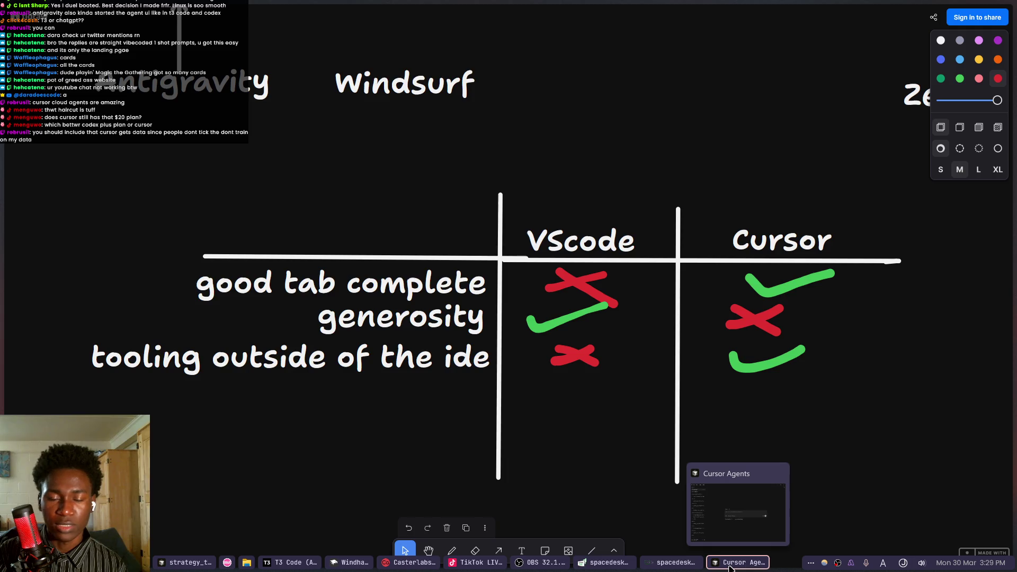
left_click(730, 568)
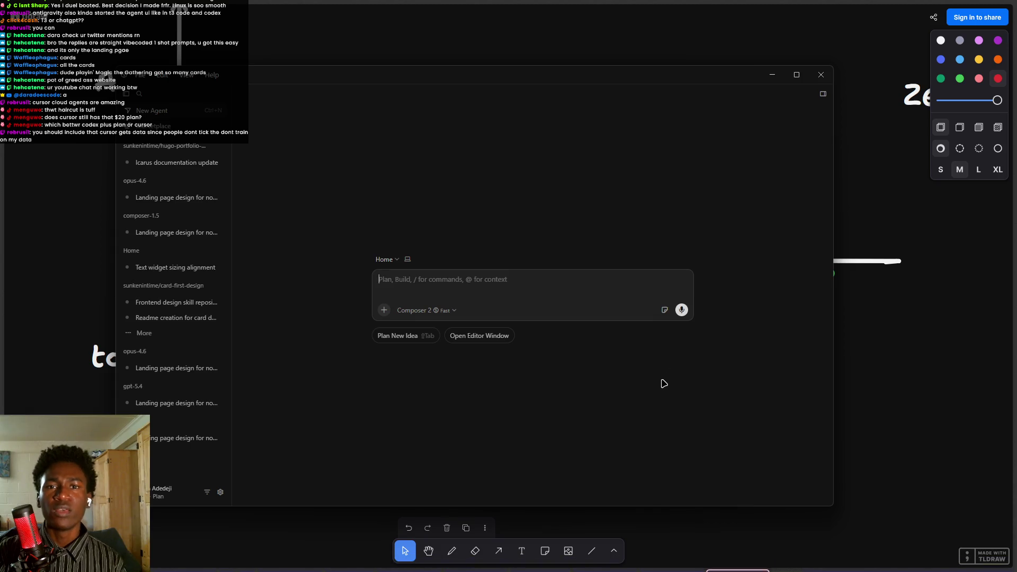
Pan the whiteboard from the comparison table to the '$200 Claude Code Max $4000' pricing note.
left_click_drag(787, 429, 646, 333)
scroll(646, 333, "up", 5)
scroll(611, 304, "down", 5)
scroll(609, 309, "right", 10)
scroll(609, 310, "down", 5)
scroll(615, 308, "up", 10)
scroll(625, 307, "up", 5)
scroll(576, 320, "right", 10)
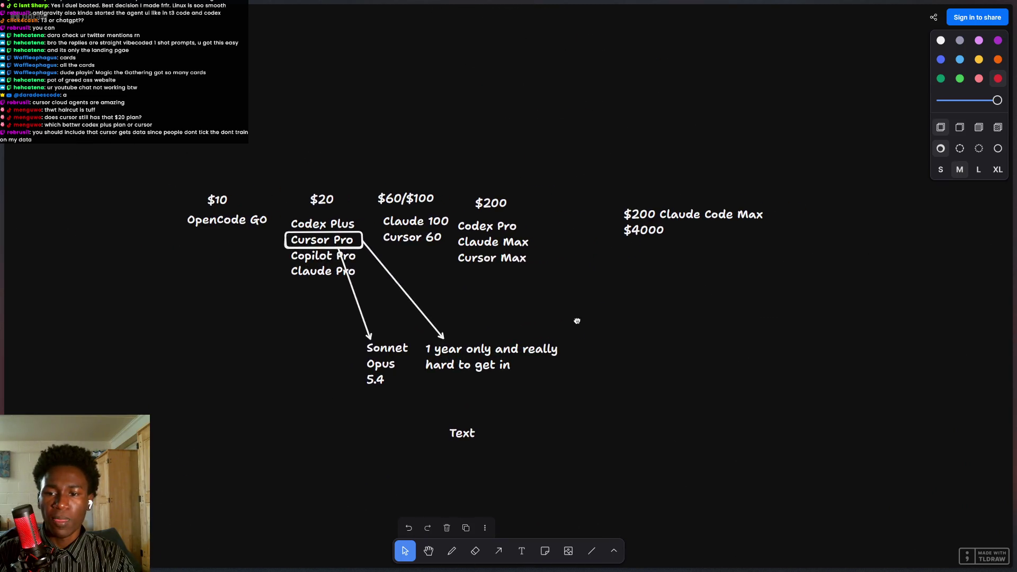
scroll(631, 302, "up", 10)
scroll(555, 343, "down", 5)
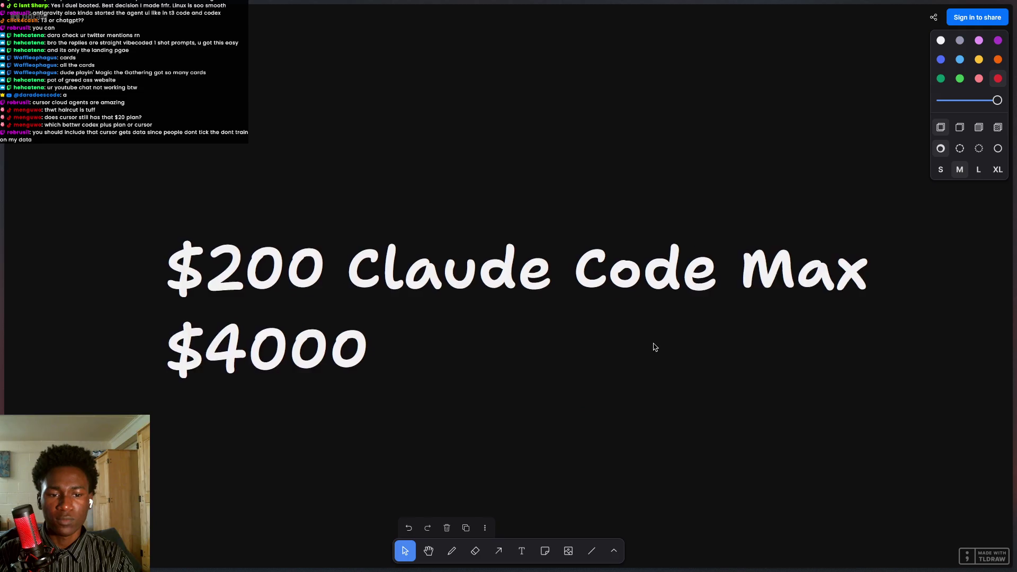
scroll(679, 398, "down", 2)
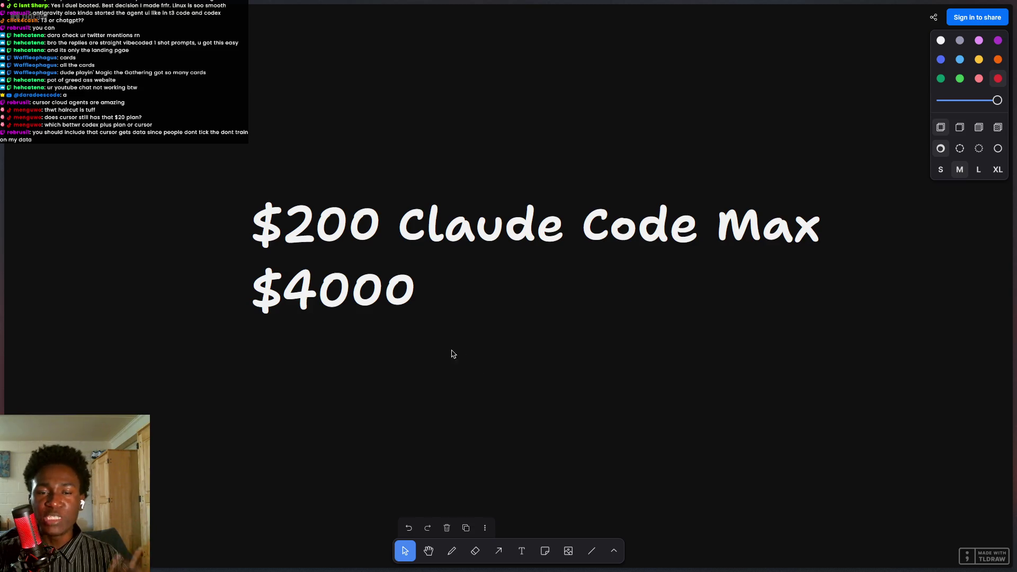
mouse_move(3, 398)
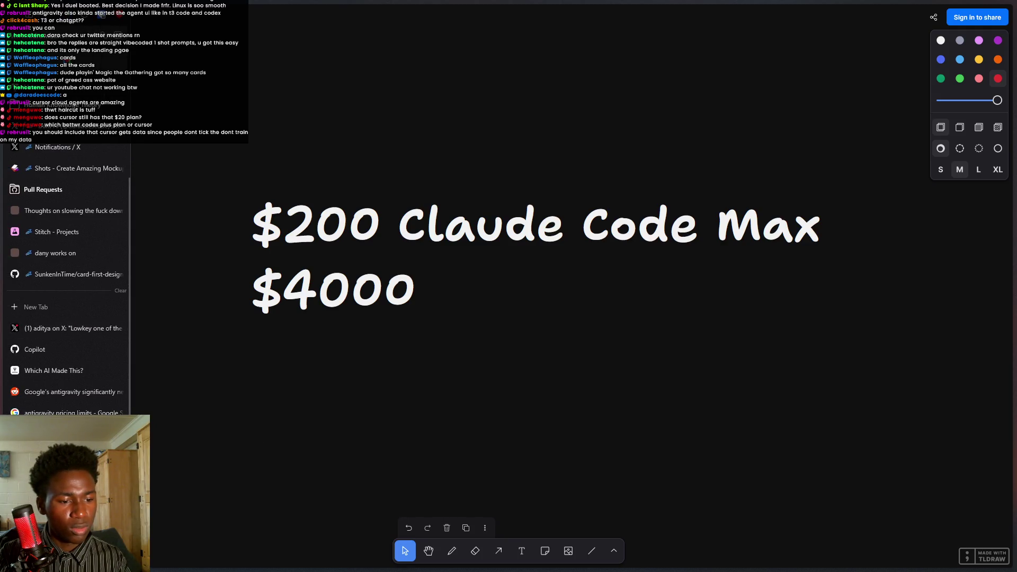
Flip through the browser tabs to the X post about the Copilot Student Plan.
left_click(66, 434)
left_click(66, 413)
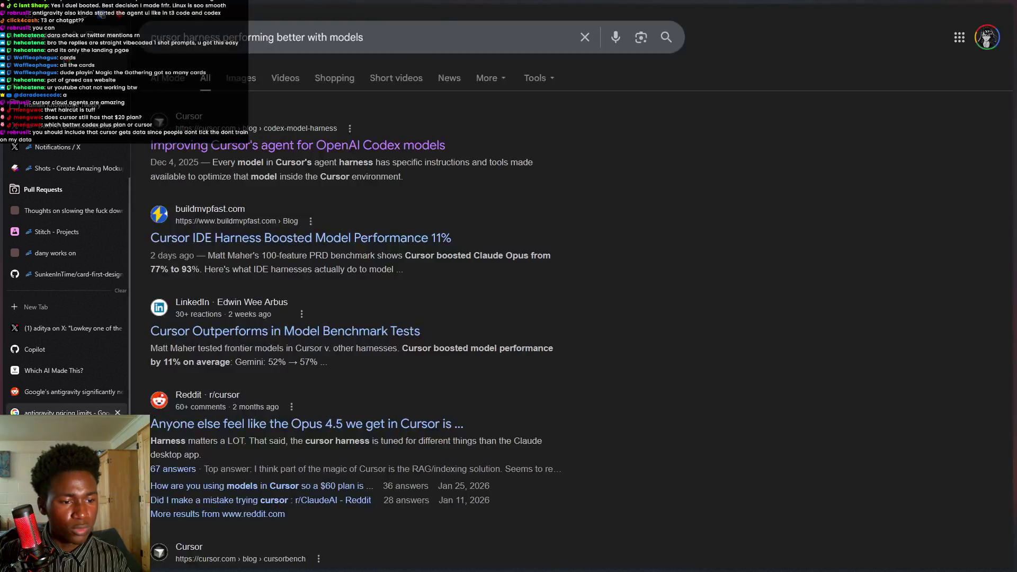
left_click(64, 350)
left_click(66, 329)
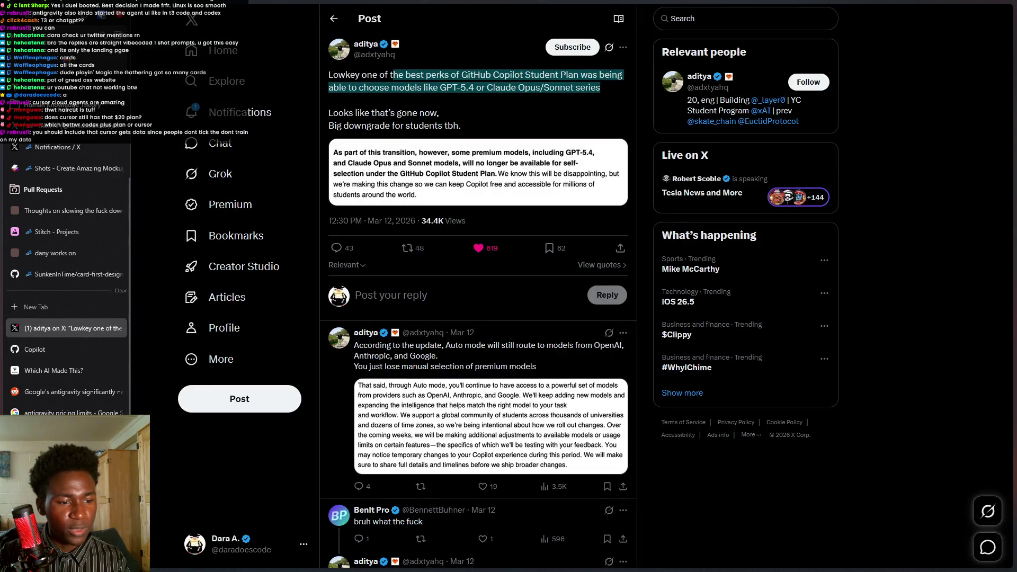
Open the Cursor benchmark post from the profile's Bookmarks.
left_click(263, 322)
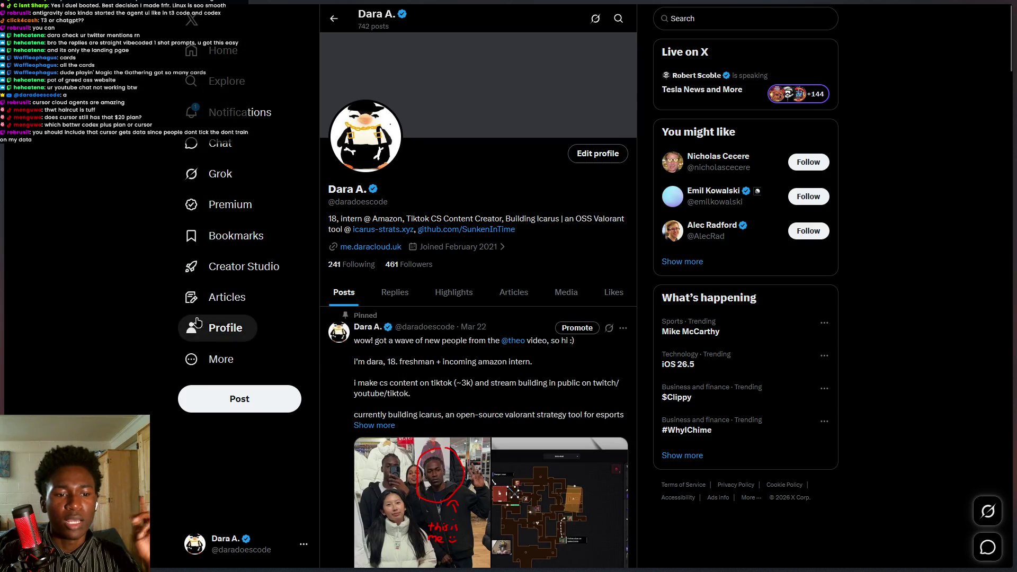
left_click(238, 236)
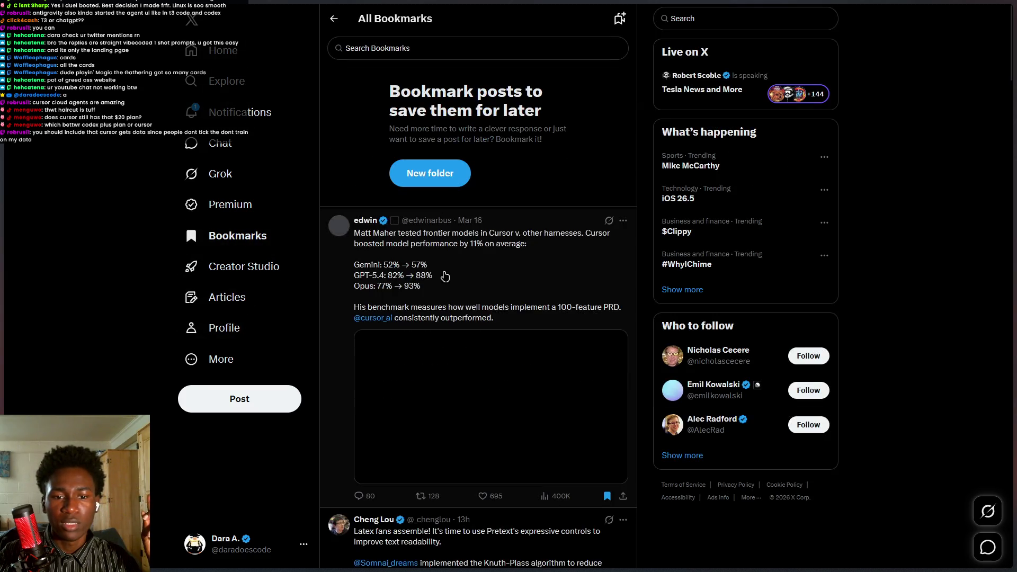
left_click(461, 290)
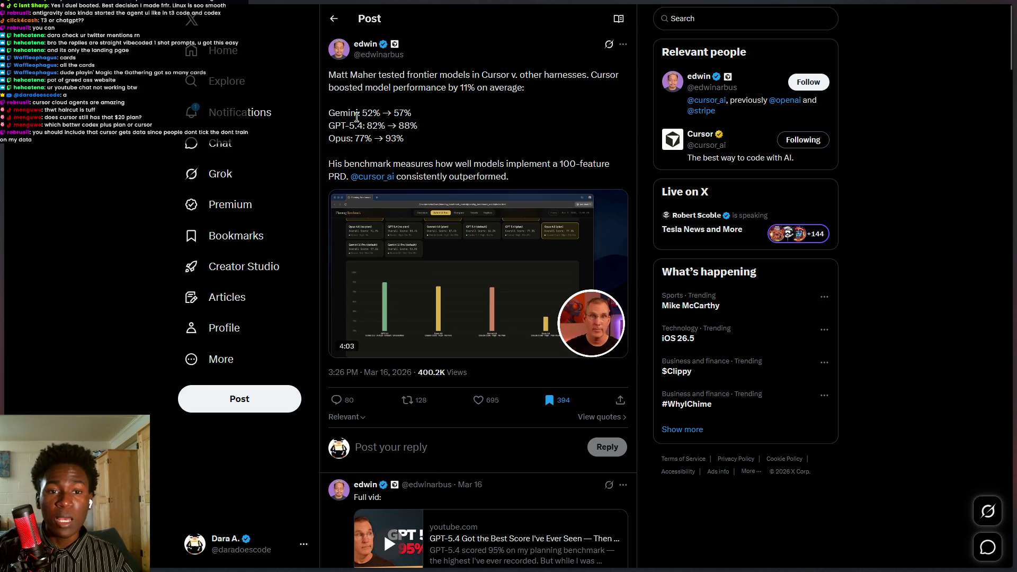
Highlight GPT-5.4's 82% and 88% scores, Opus's 77%, and the benchmark sentence while reading.
double_click(373, 126)
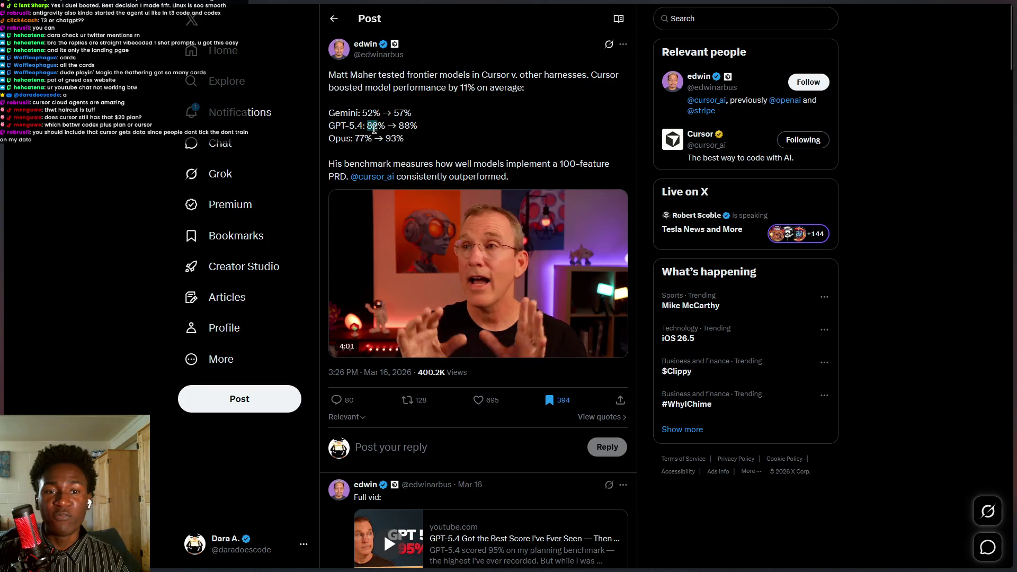
left_click_drag(405, 126, 488, 126)
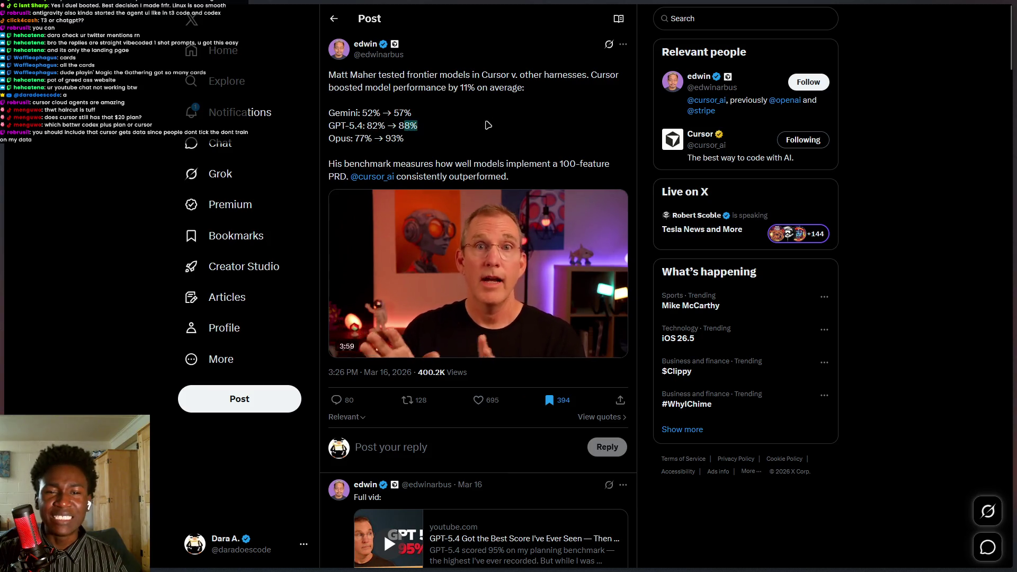
left_click(361, 141)
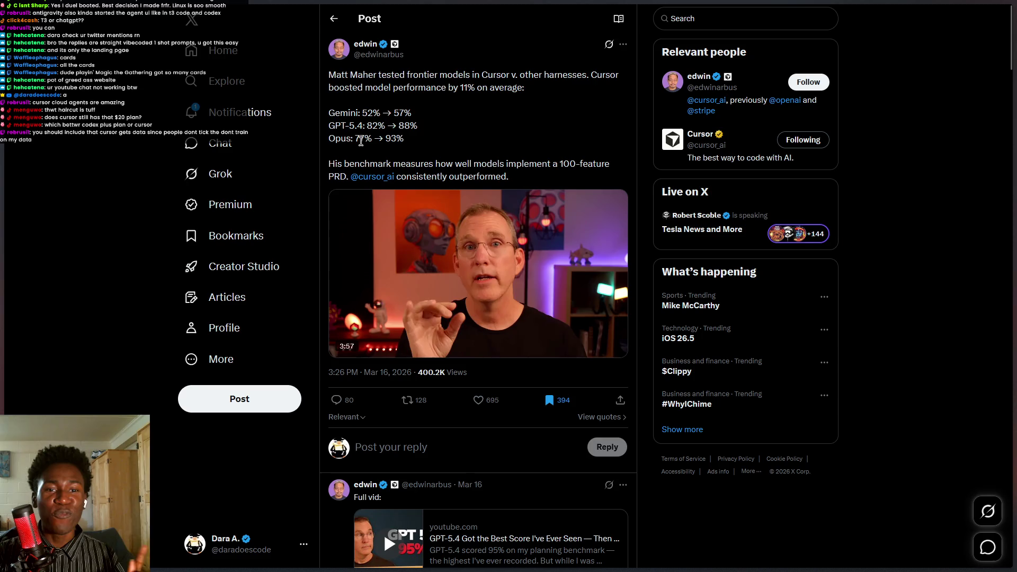
left_click_drag(361, 141, 374, 145)
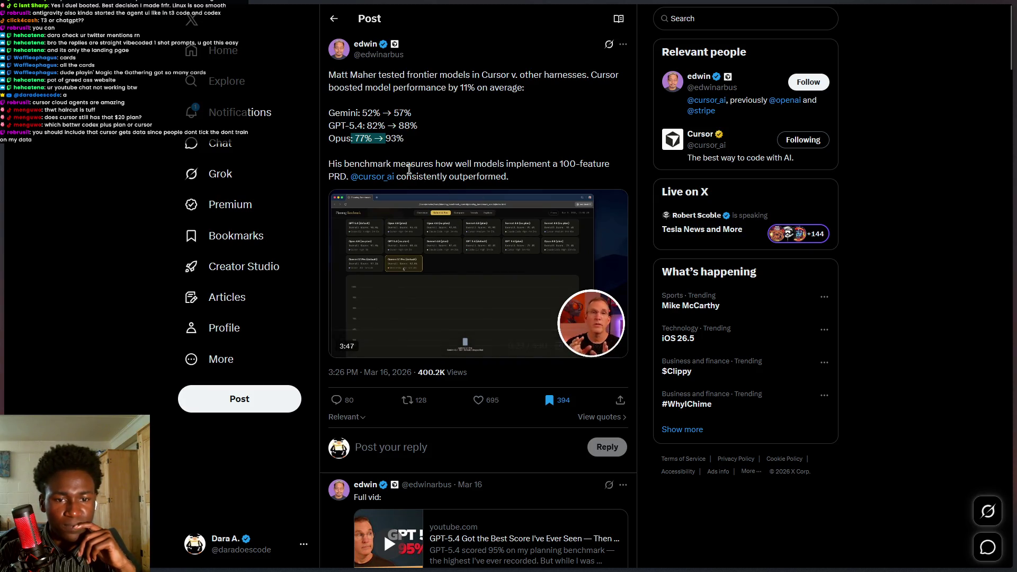
left_click_drag(337, 166, 593, 175)
left_click(594, 176)
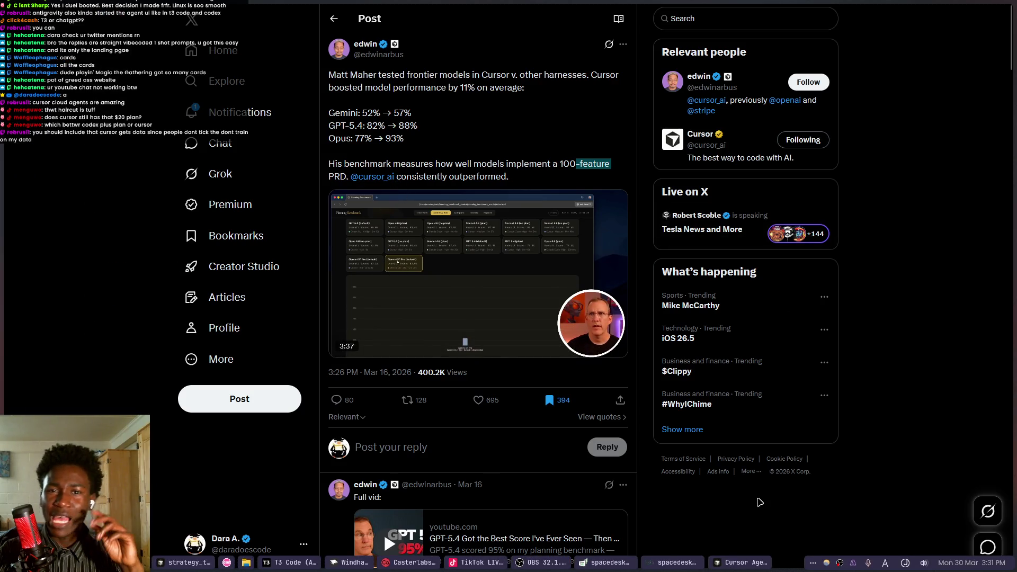
Highlight 'consistently outperformed' and switch to the tldraw whiteboard tab.
mouse_move(935, 14)
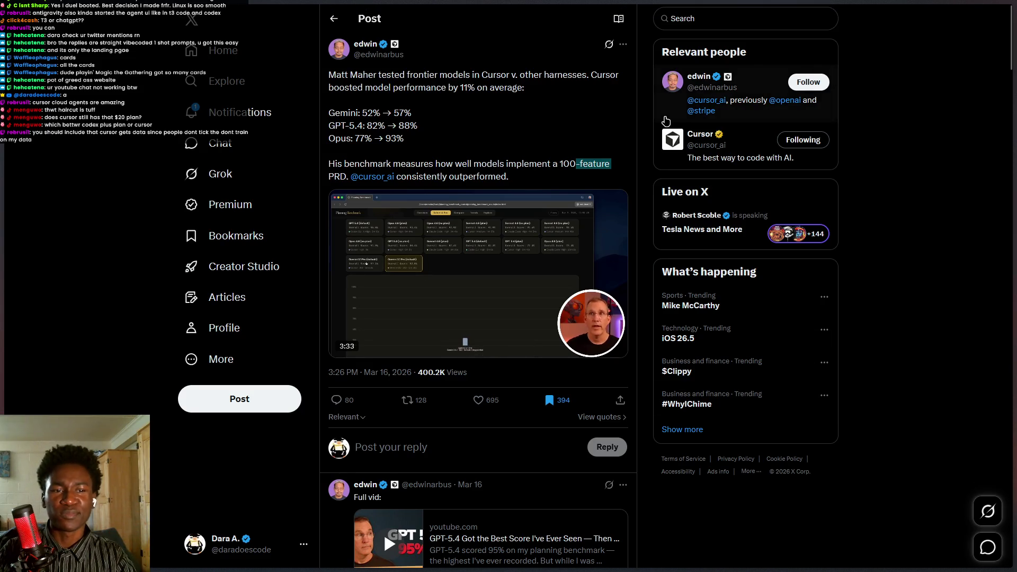
key("ctrl+t")
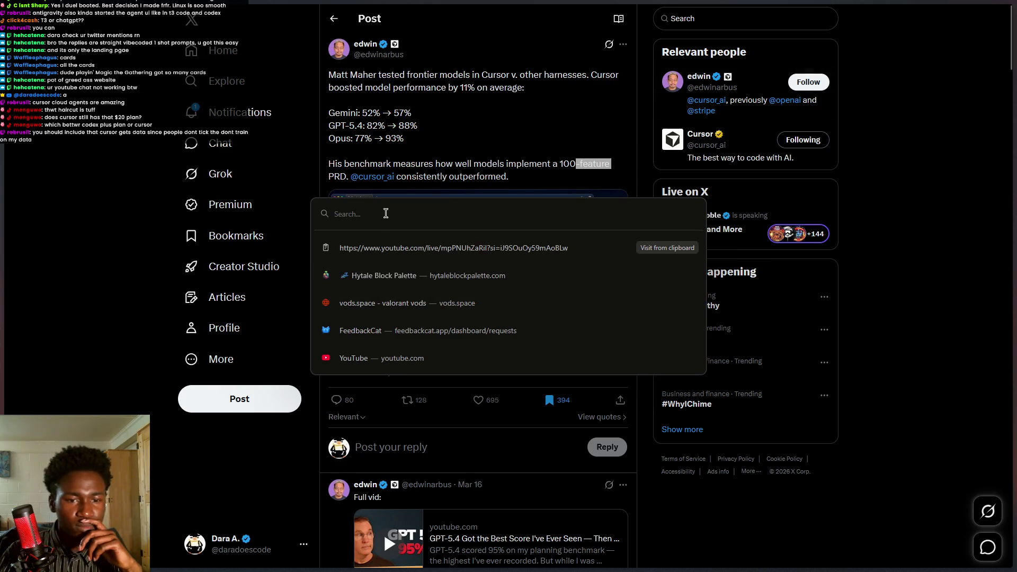
left_click(401, 186)
left_click_drag(396, 177, 509, 177)
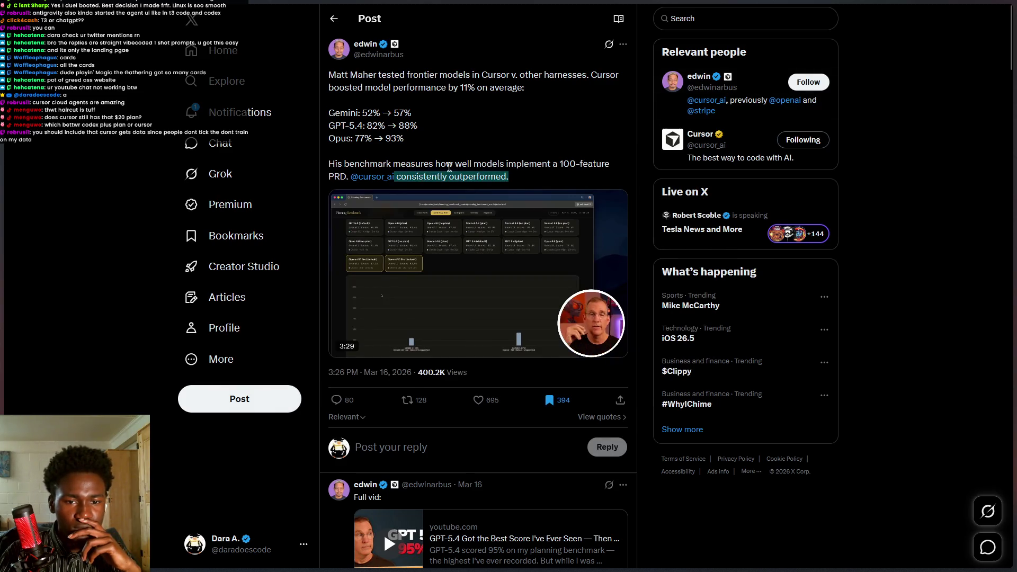
mouse_move(2, 275)
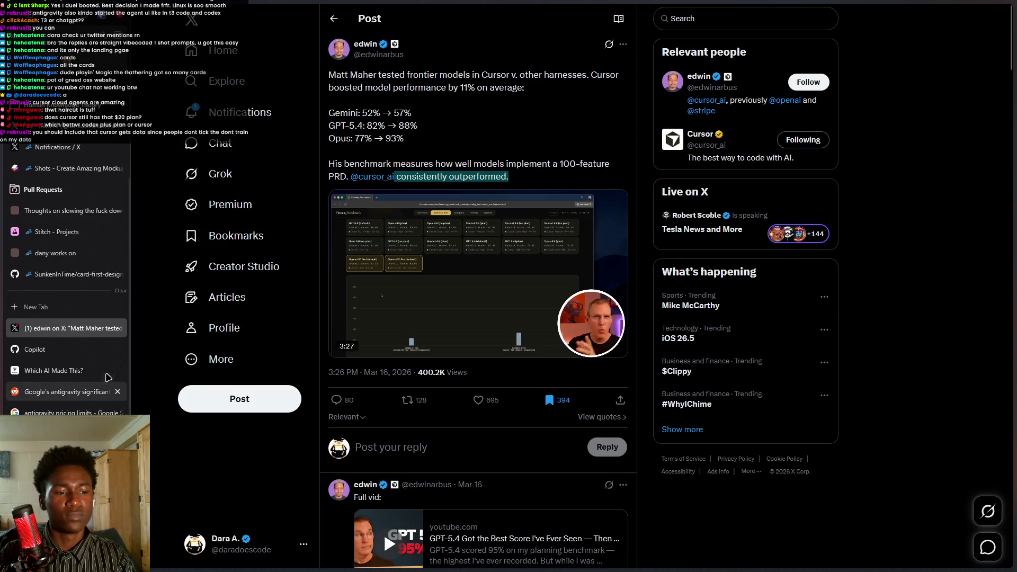
key("ctrl+Tab")
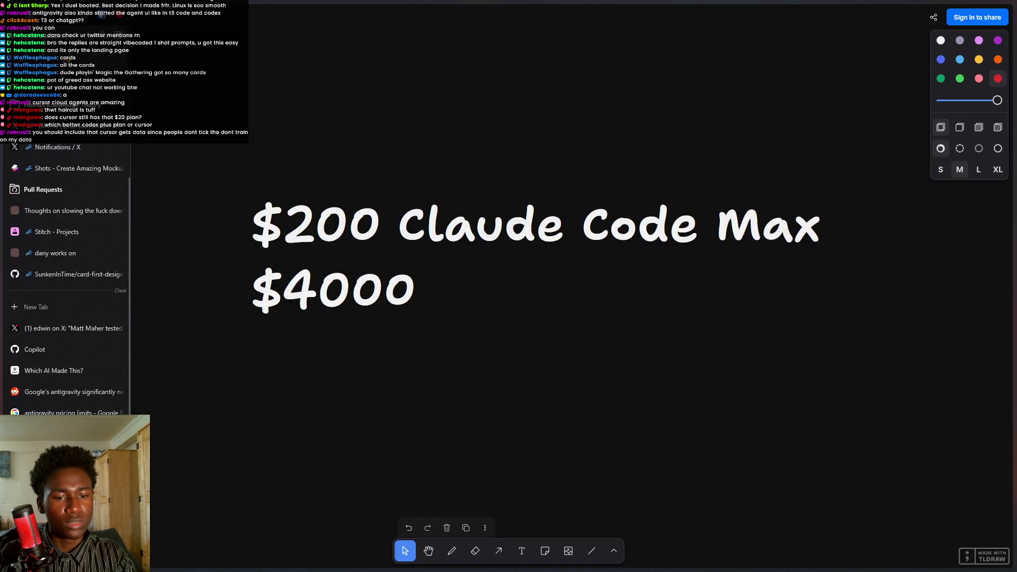
Delete the '$200 Claude Code Max $4000' text to empty the canvas, then return to the X post.
key("ctrl+a")
key("Delete")
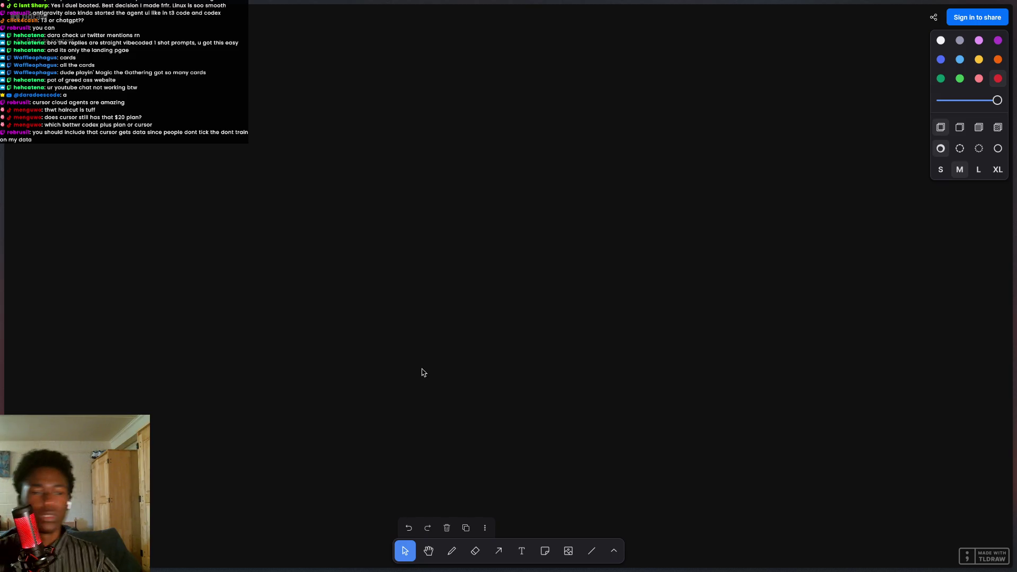
mouse_move(2, 297)
left_click(120, 306)
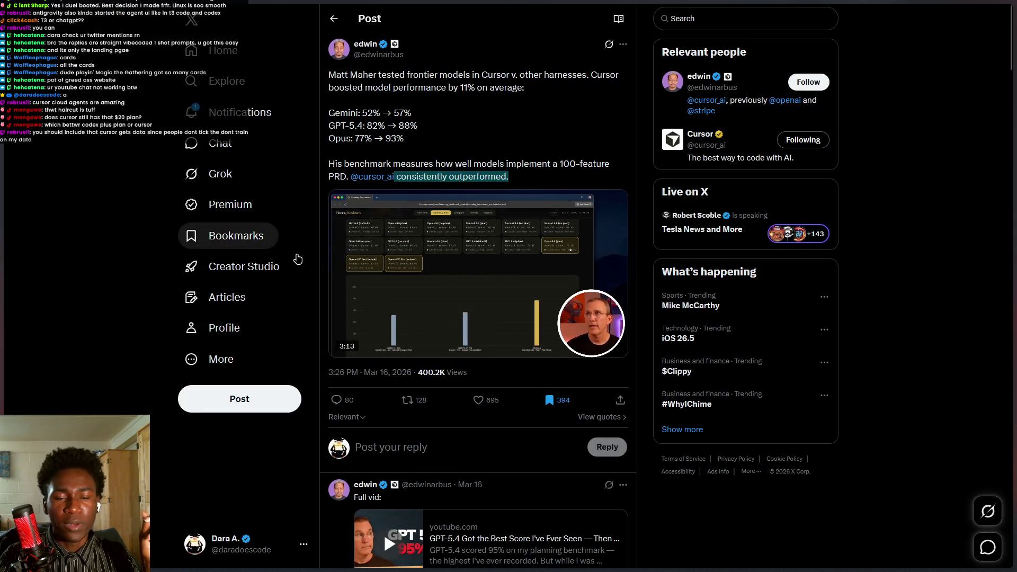
Browse the X bookmarks and profile, then go to the Explore page.
left_click(281, 241)
scroll(456, 432, "down", 20)
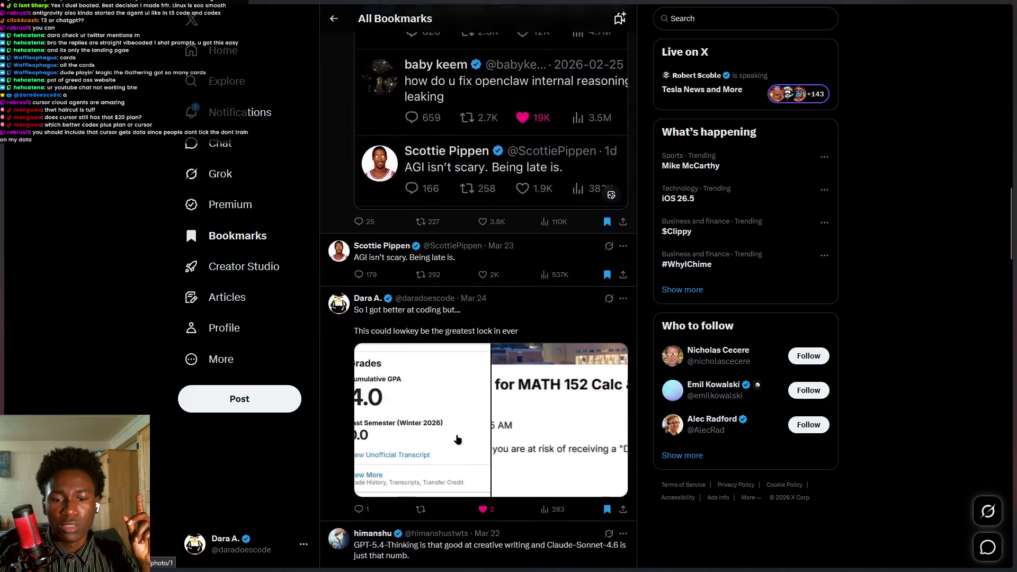
scroll(465, 437, "down", 5)
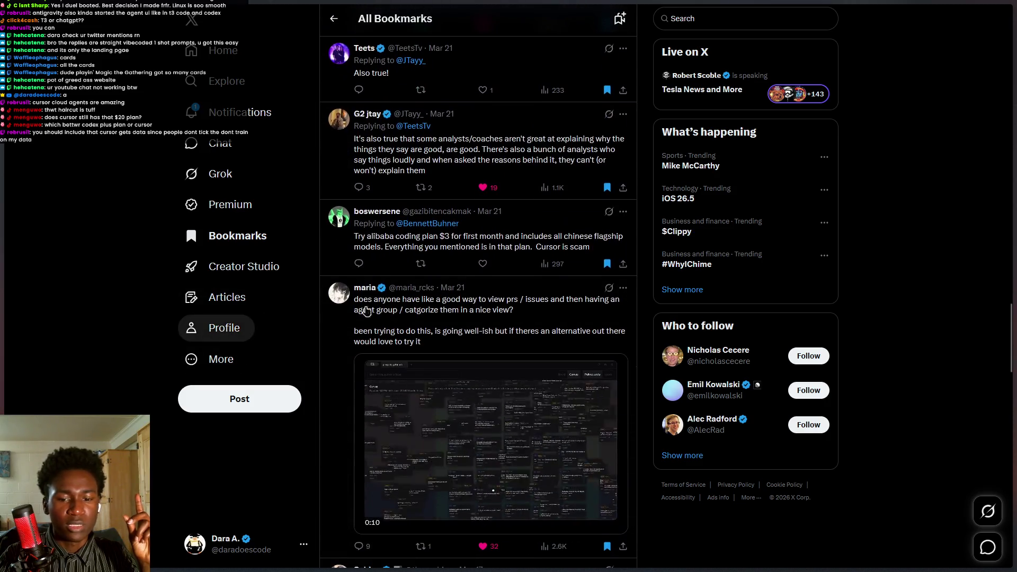
left_click(222, 328)
left_click(223, 80)
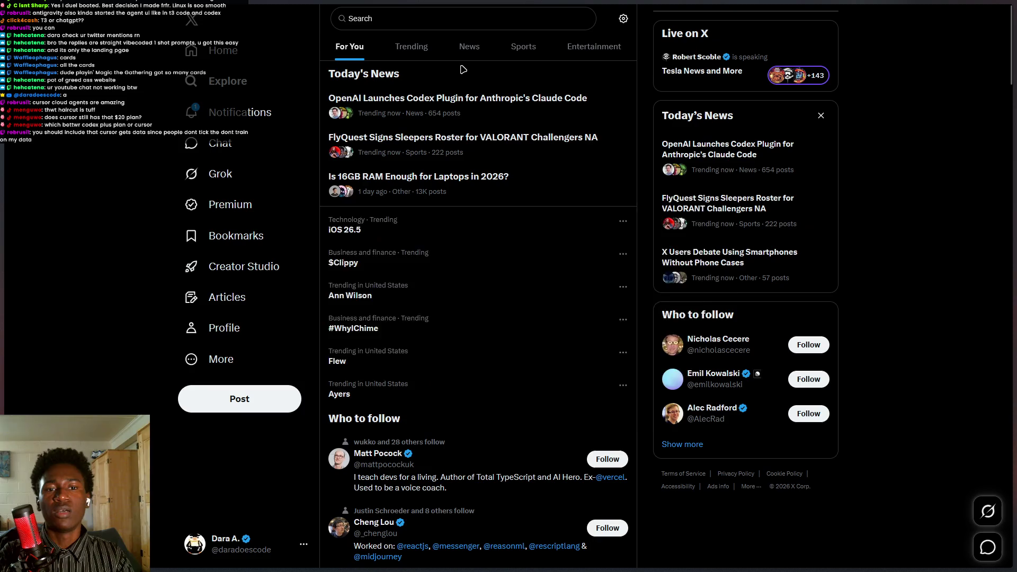
Search the web for 'composer 2.0 benchmark' and open the Composer 2 announcement.
key("ctrl+l")
type("composer 2.")
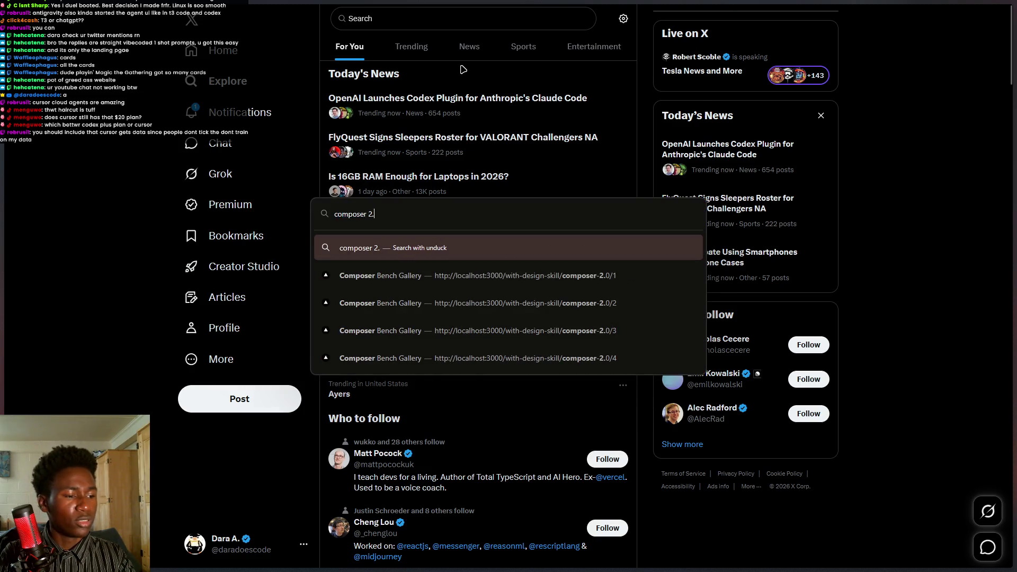
type("0 benchmark")
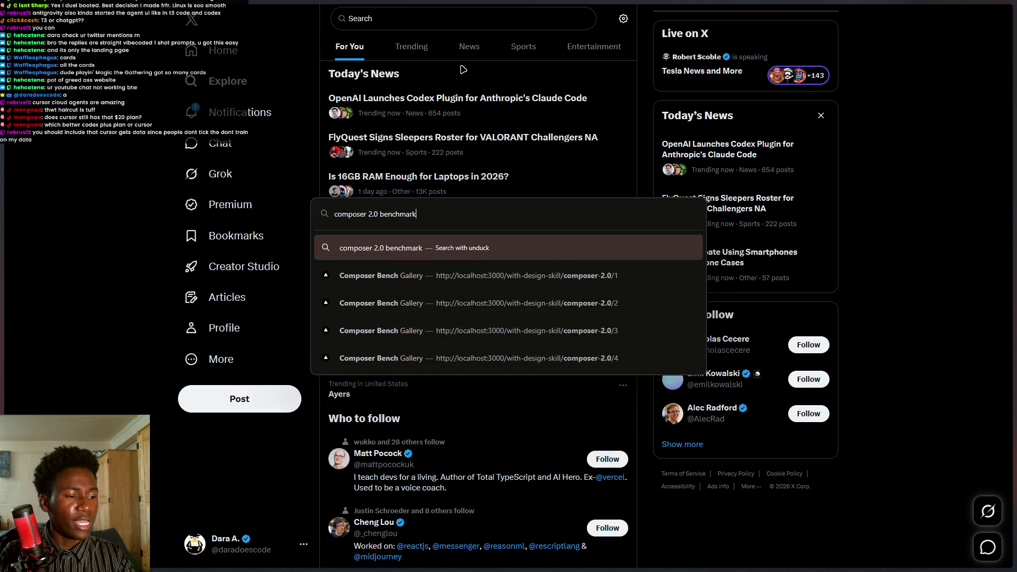
key("Return")
left_click(308, 352)
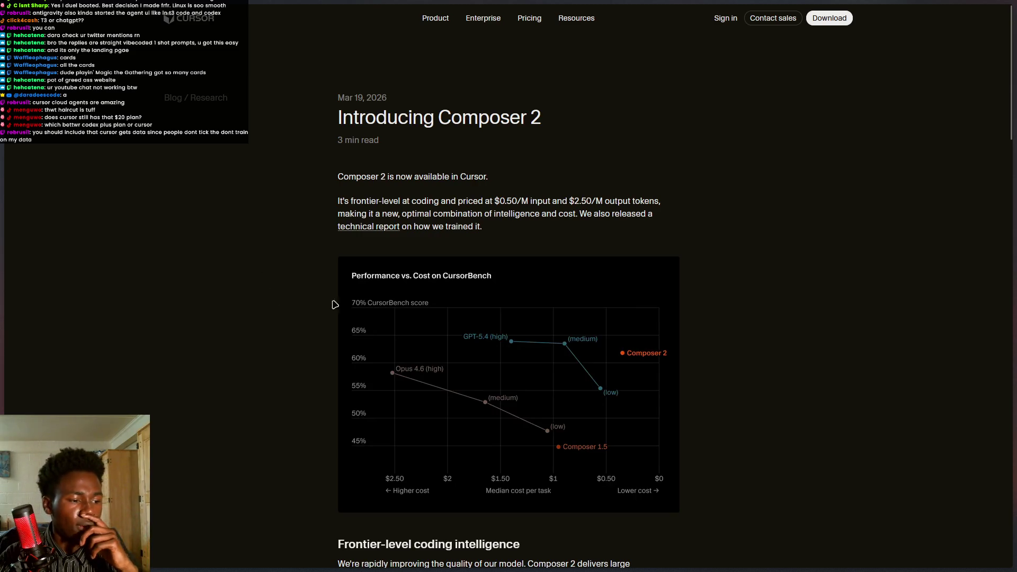
Read through the Introducing Composer 2 article.
scroll(335, 305, "down", 8)
scroll(488, 402, "down", 20)
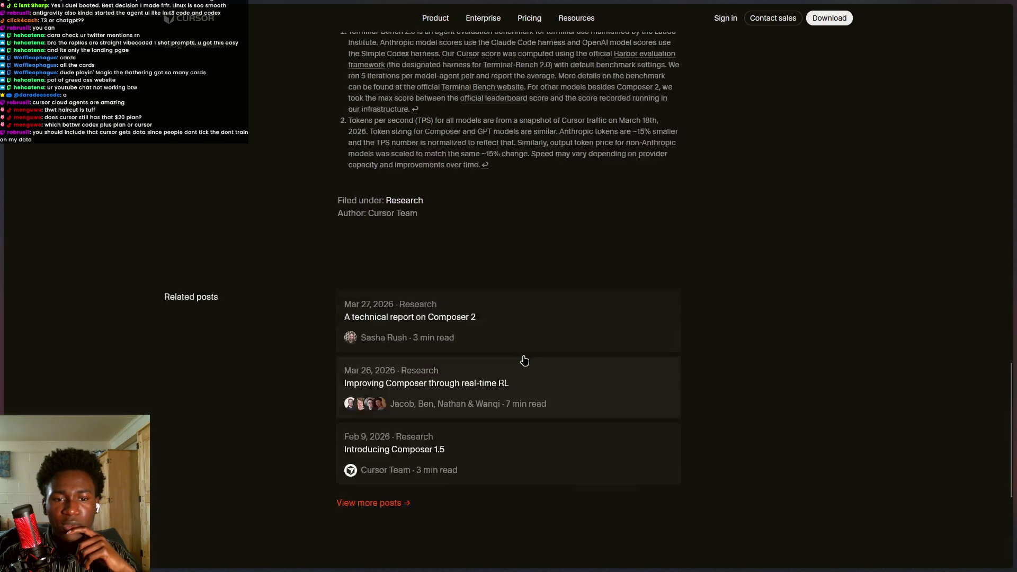
scroll(524, 361, "up", 20)
scroll(547, 330, "down", 2)
scroll(597, 231, "up", 2)
Open the Performance vs. Cost on CursorBench chart image in a new tab and cycle tabs.
key("ctrl+alt+s")
right_click(560, 370)
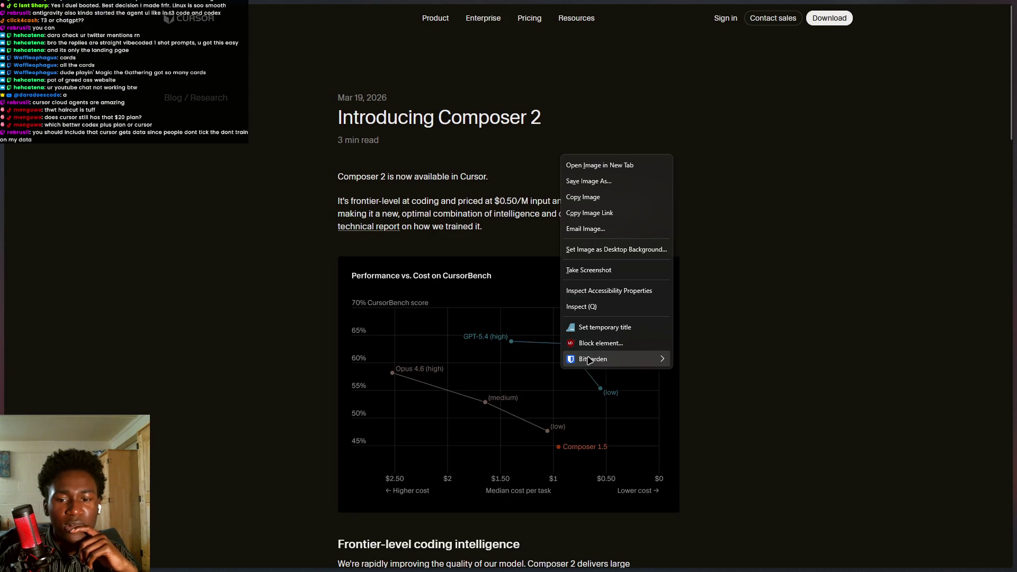
left_click(583, 165)
mouse_move(5, 371)
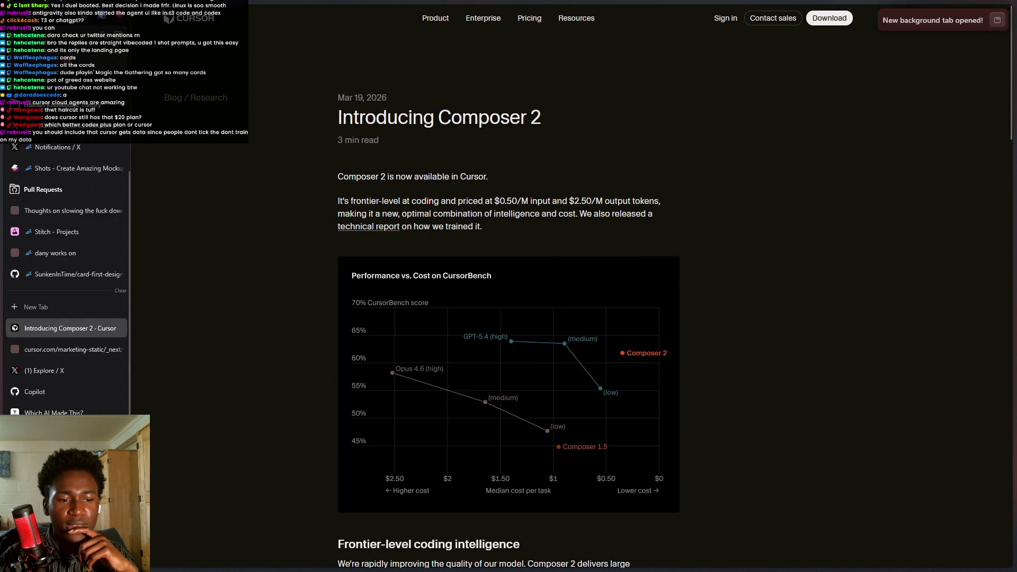
left_click(72, 343)
key("ctrl+shift+Tab")
key("ctrl+Tab")
key("ctrl+Tab")
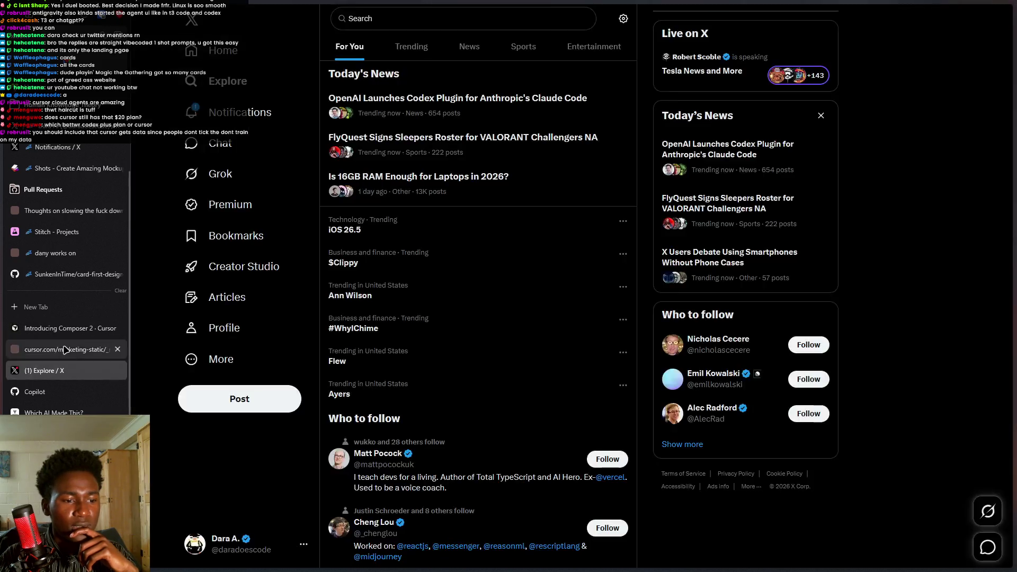
Go to the X tab, visit notifications and the home timeline, and reload the page.
key("ctrl+shift+Tab")
key("ctrl+shift+Tab")
left_click(60, 370)
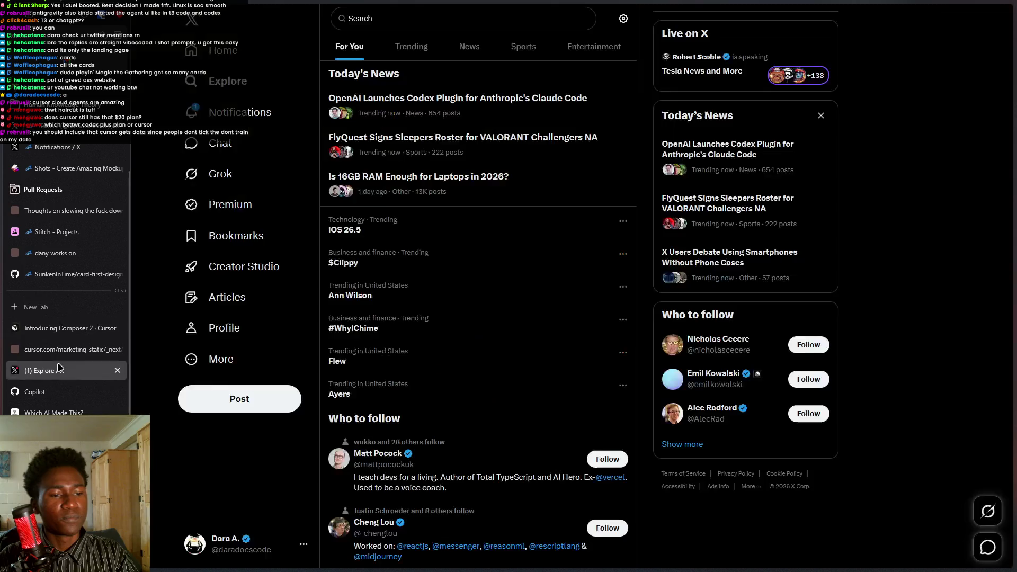
left_click(246, 111)
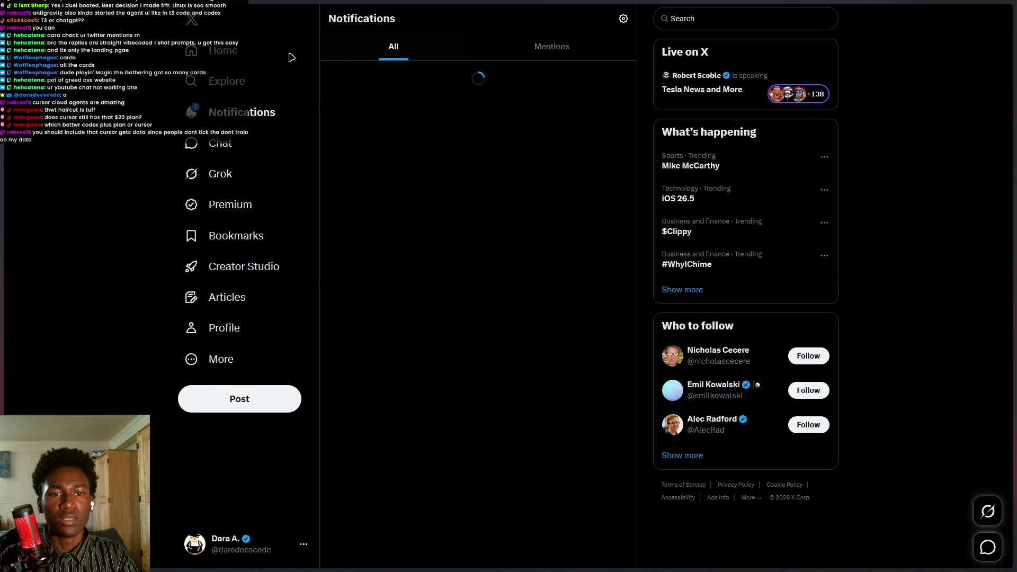
left_click(232, 49)
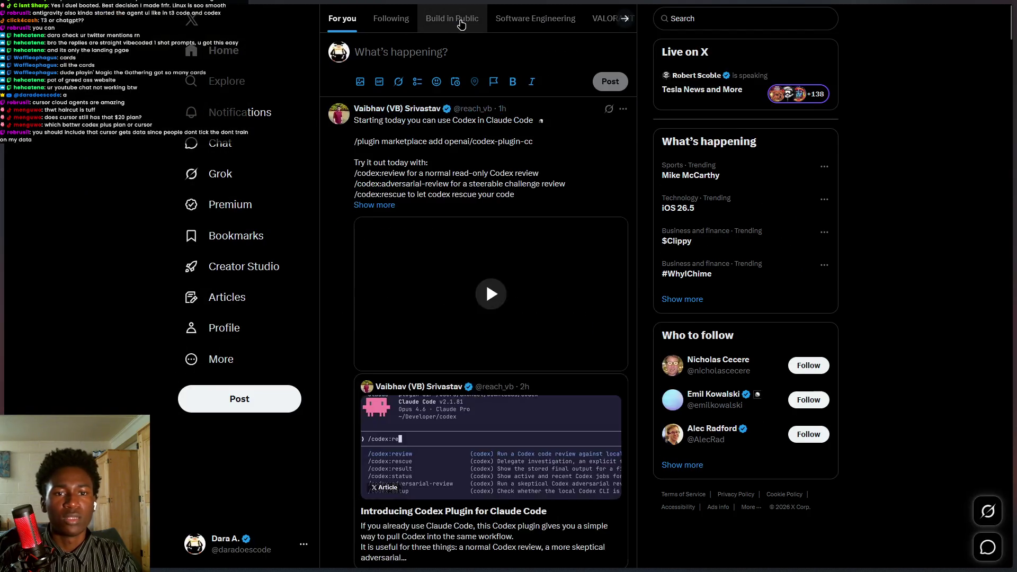
left_click_drag(466, 18, 229, 87)
key("F5")
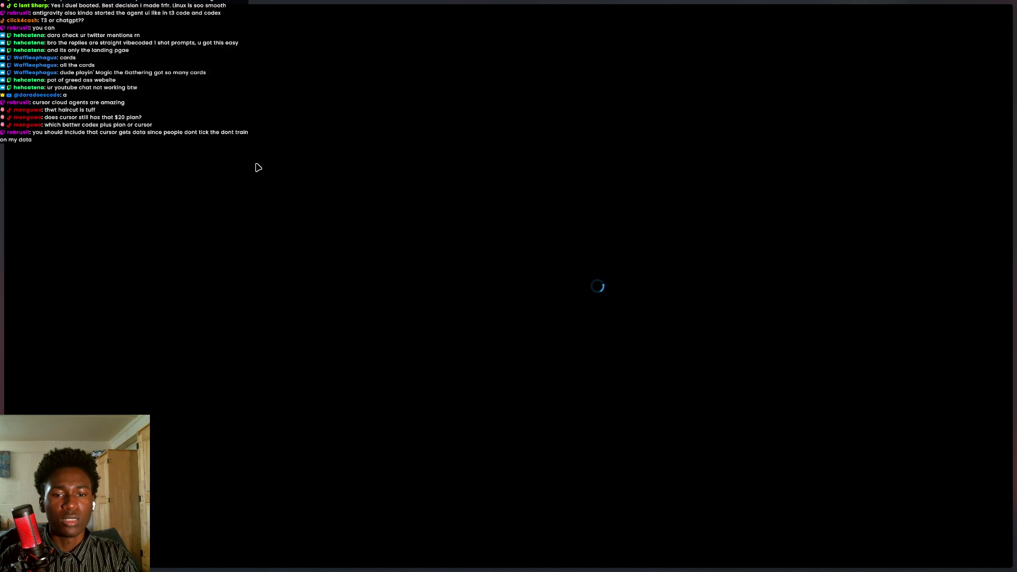
Search X for Cursor Composer benchmark posts.
left_click(475, 16)
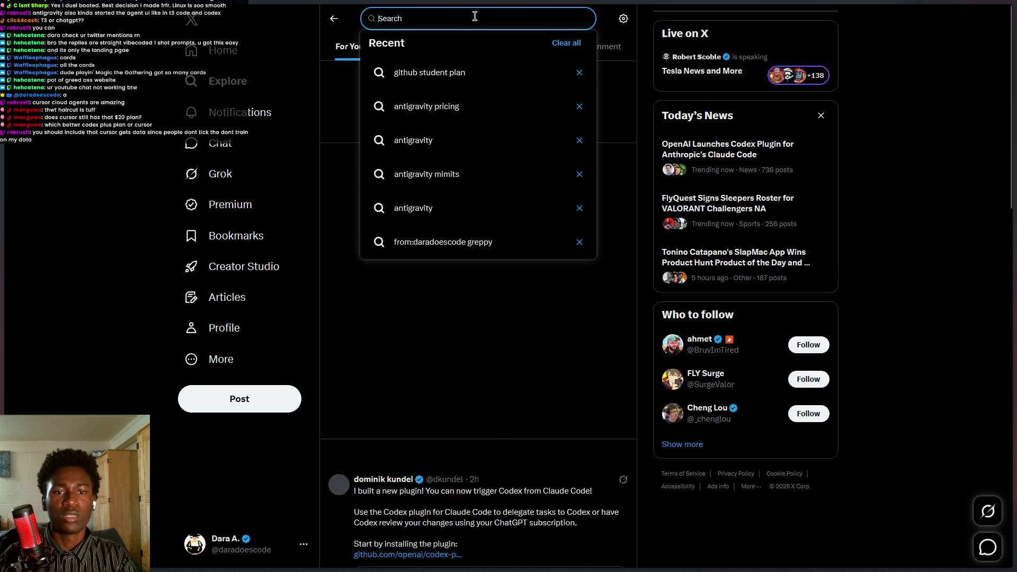
type("cu")
key("BackSpace")
key("BackSpace")
key("BackSpace")
type("sor")
key("BackSpace")
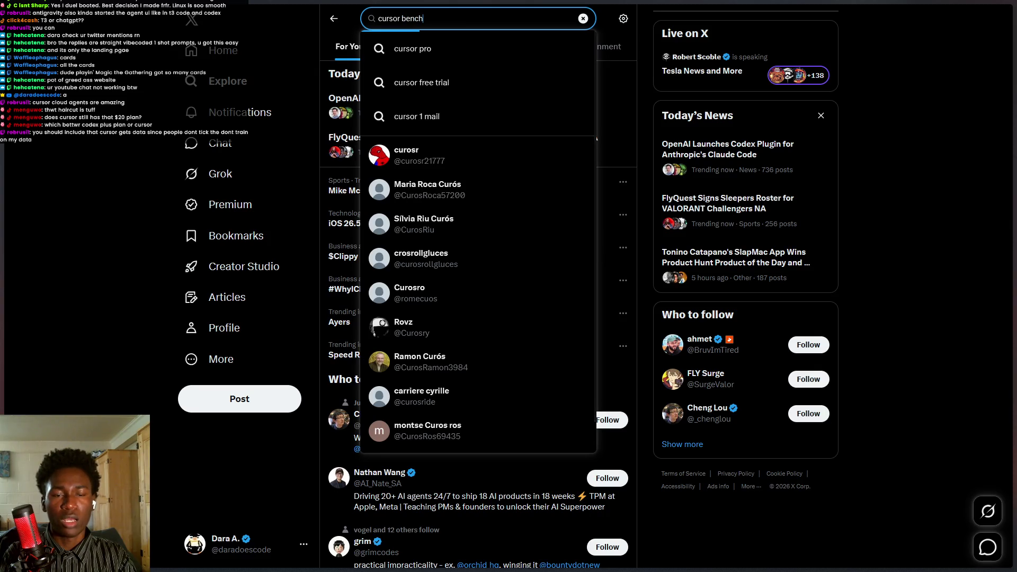
type("makr composer")
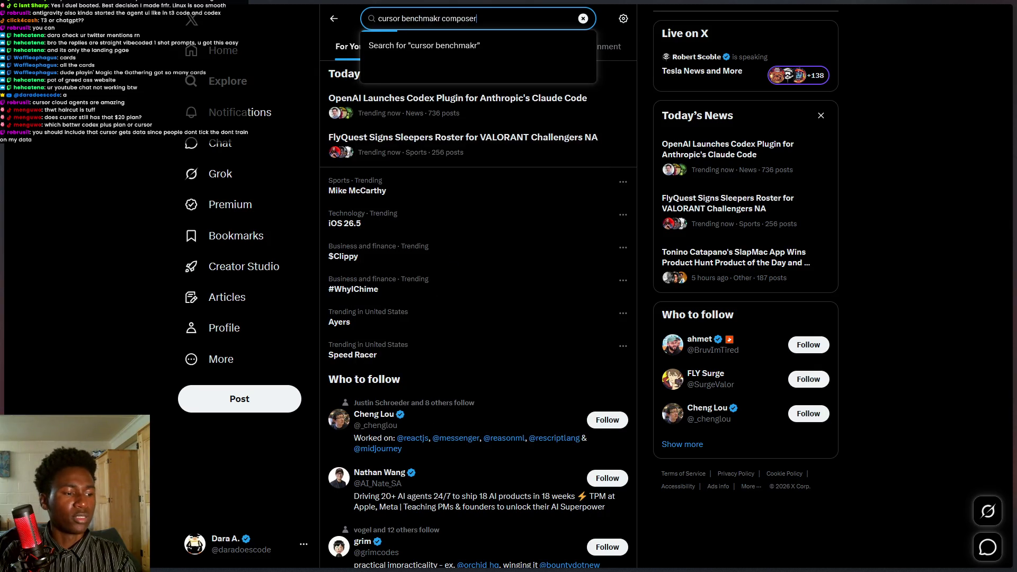
key("Return")
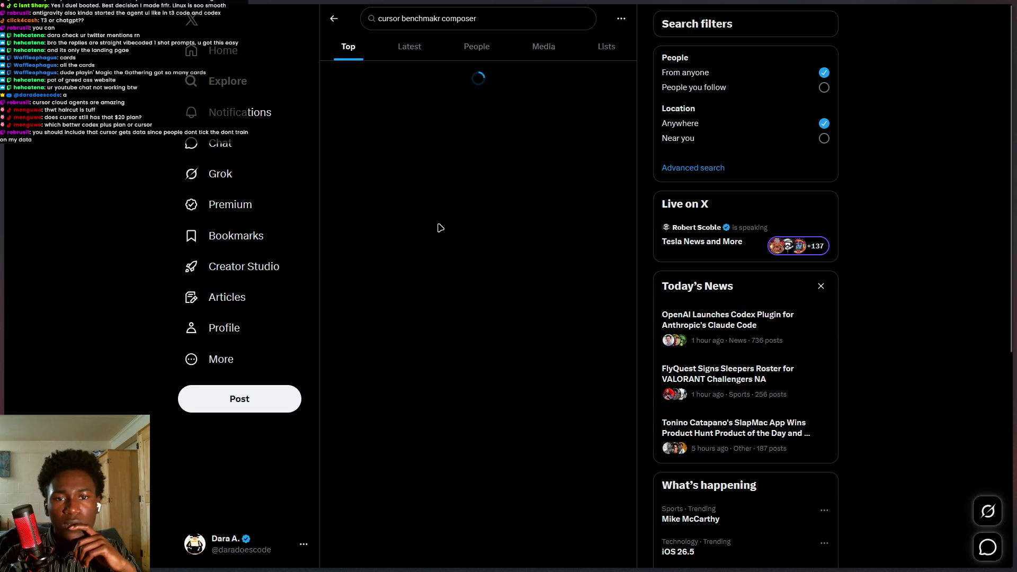
Open a Cursor post's chart image from the results, then close it.
scroll(466, 297, "down", 10)
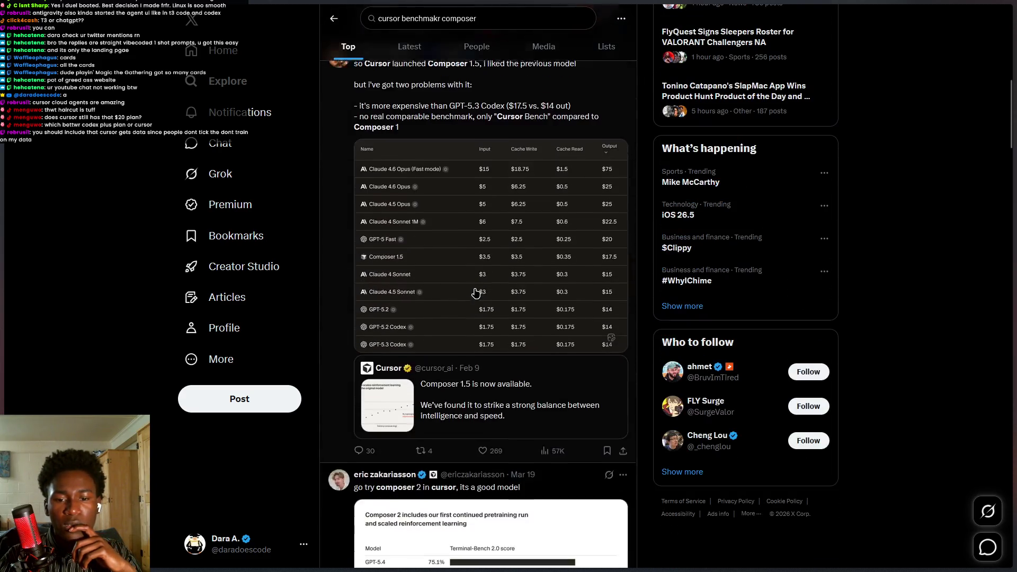
scroll(493, 297, "down", 5)
scroll(455, 265, "up", 5)
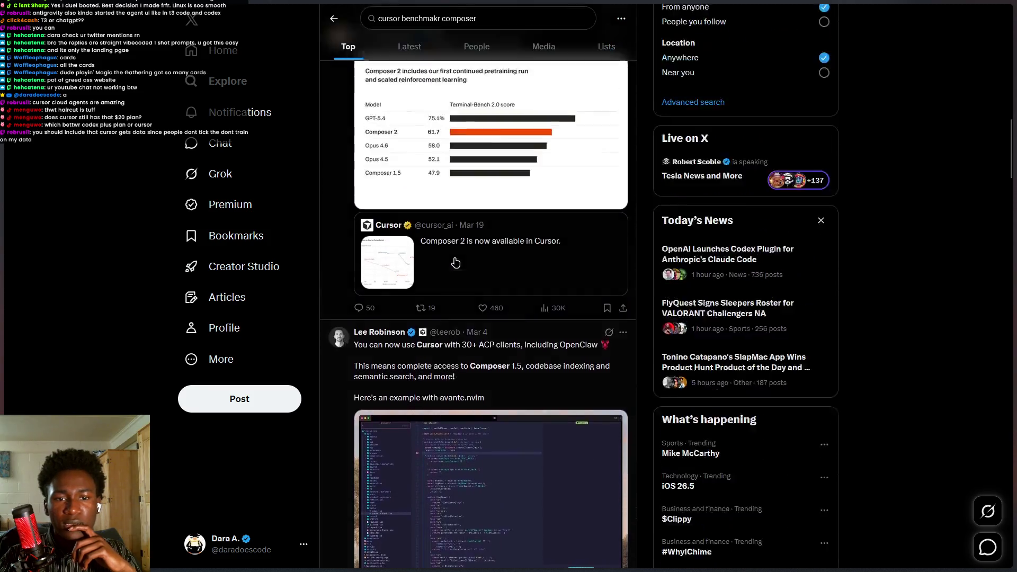
left_click(391, 367)
right_click(515, 254)
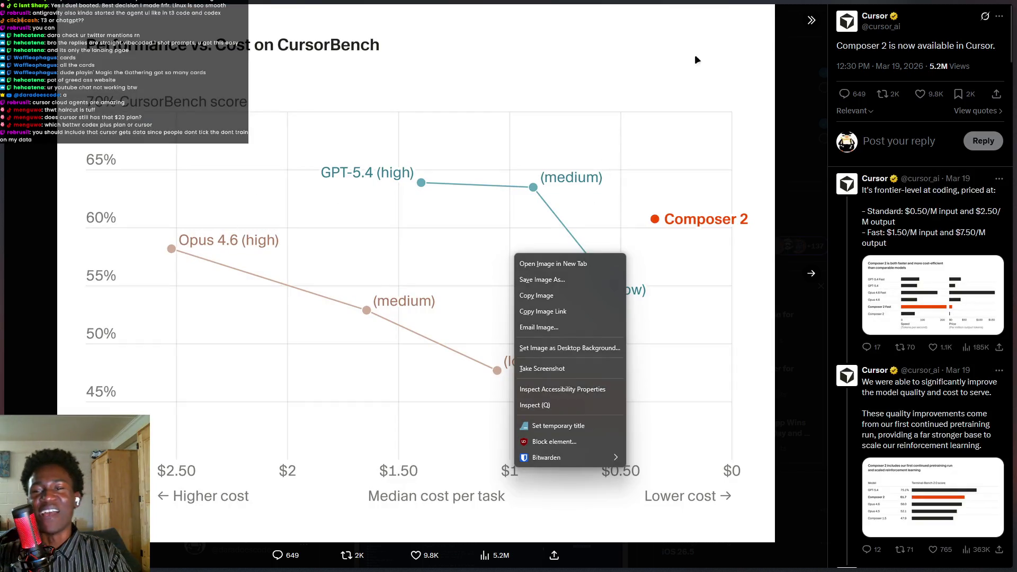
left_click(808, 94)
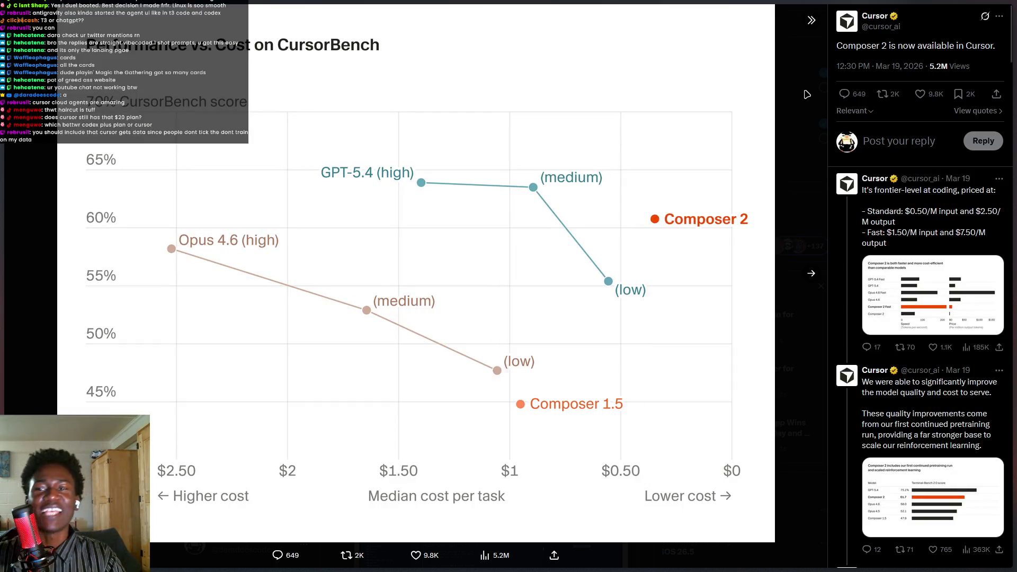
key("Escape")
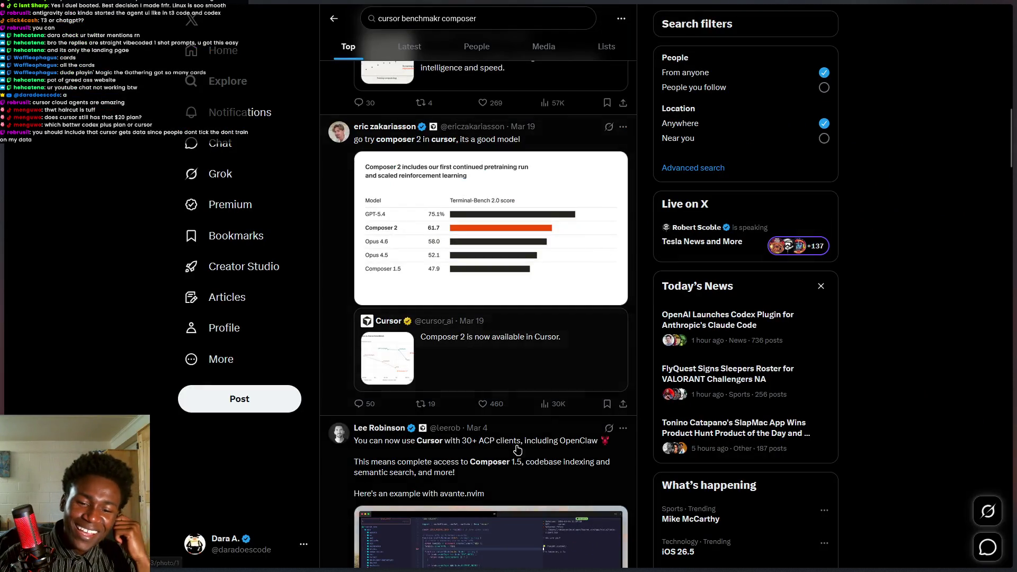
Close the Composer 1.5 chart and open the quoted post's CursorBench chart full-size for annotation.
scroll(518, 448, "up", 5)
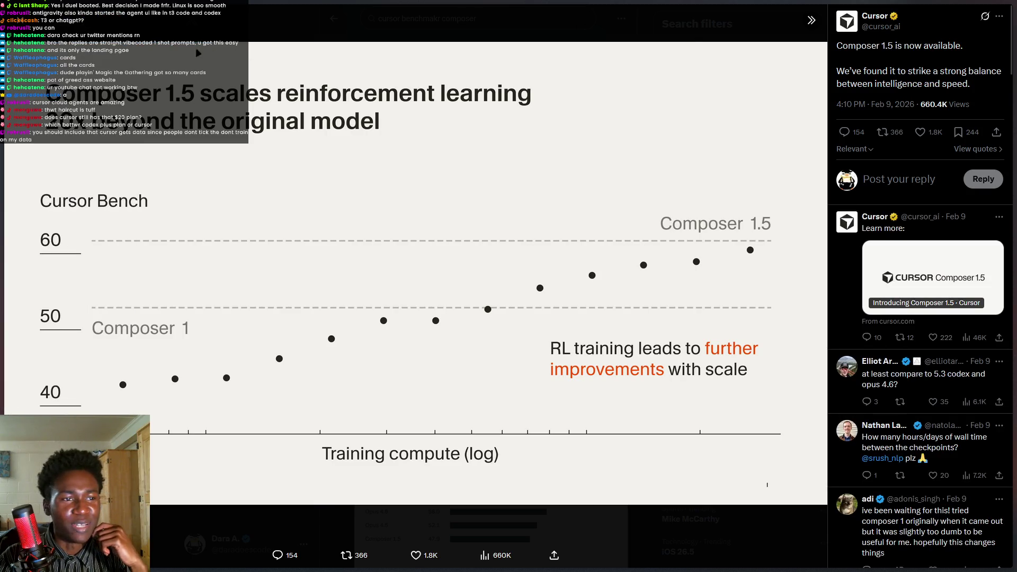
key("Escape")
scroll(518, 395, "down", 5)
scroll(418, 300, "up", 3)
left_click(419, 300)
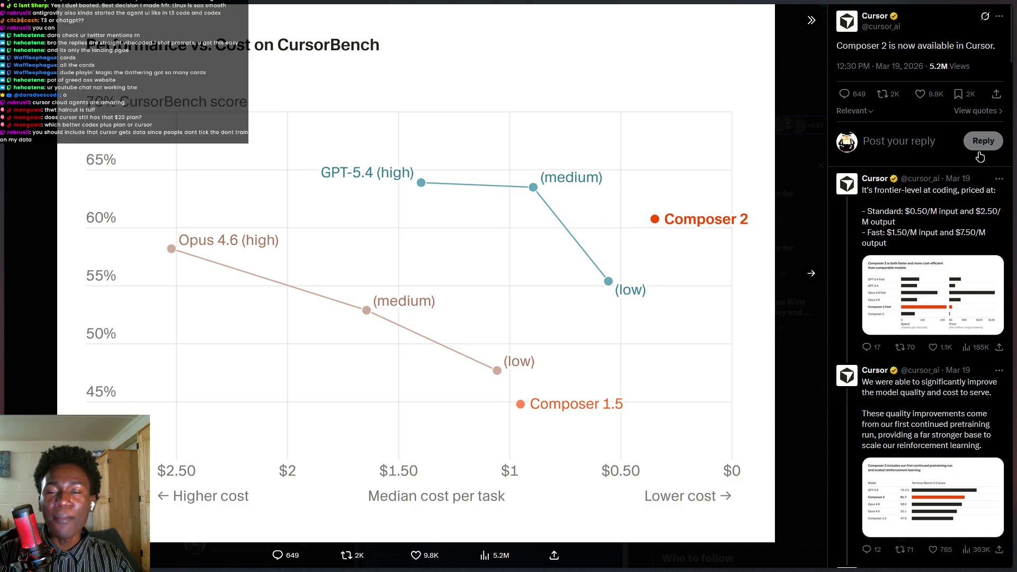
key("Print")
left_click(597, 50)
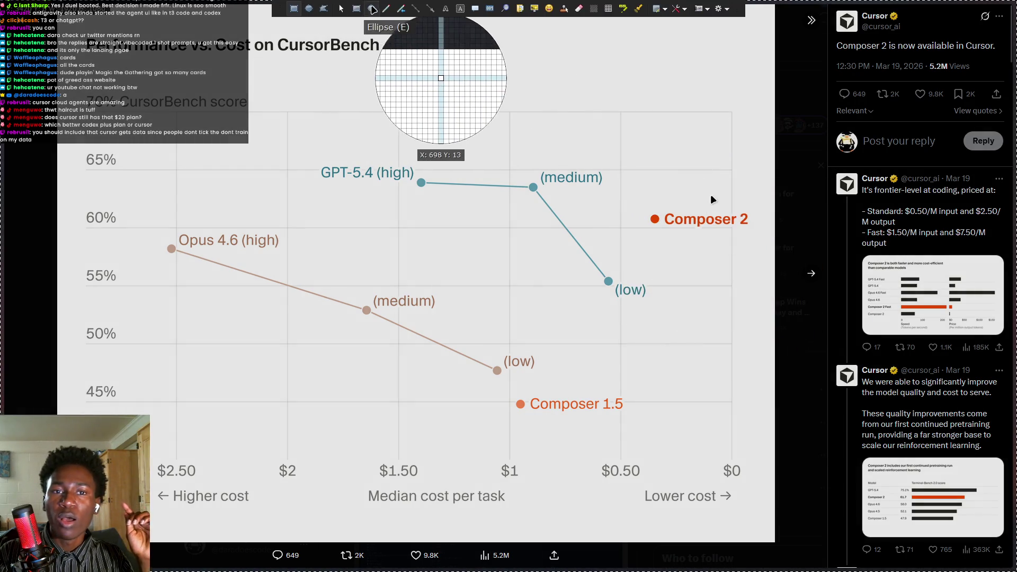
Circle the Composer 2 point with the red pen, undo a stray line, and exit ppInk.
left_click(385, 9)
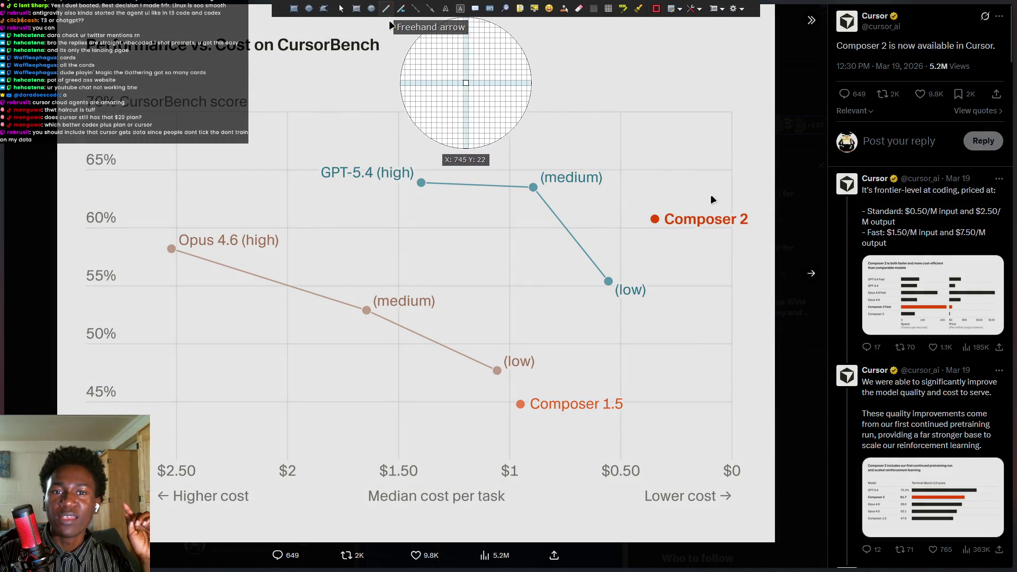
mouse_move(645, 189)
left_mouse_down()
mouse_move(636, 212)
mouse_move(662, 232)
mouse_move(649, 253)
left_mouse_up()
left_click_drag(191, 230, 659, 228)
key("ctrl+z")
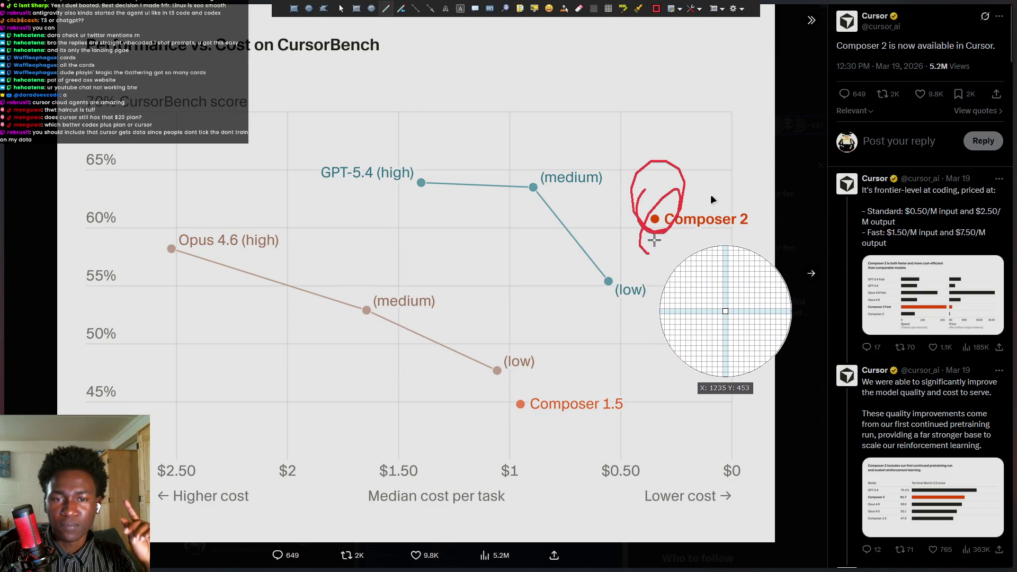
key("Escape")
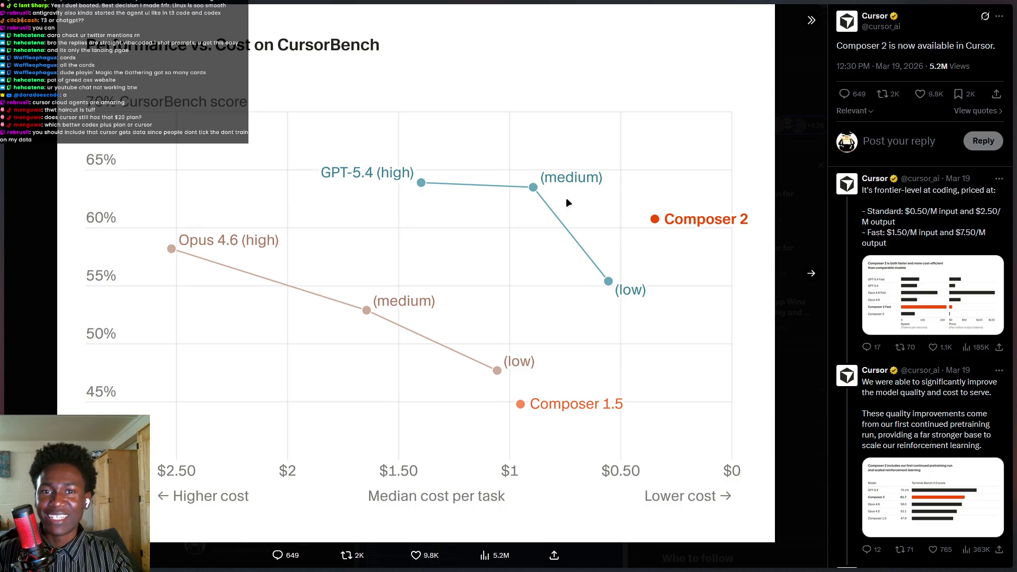
Go to the Cursor agents page from the Introducing Composer 2 tab.
mouse_move(11, 228)
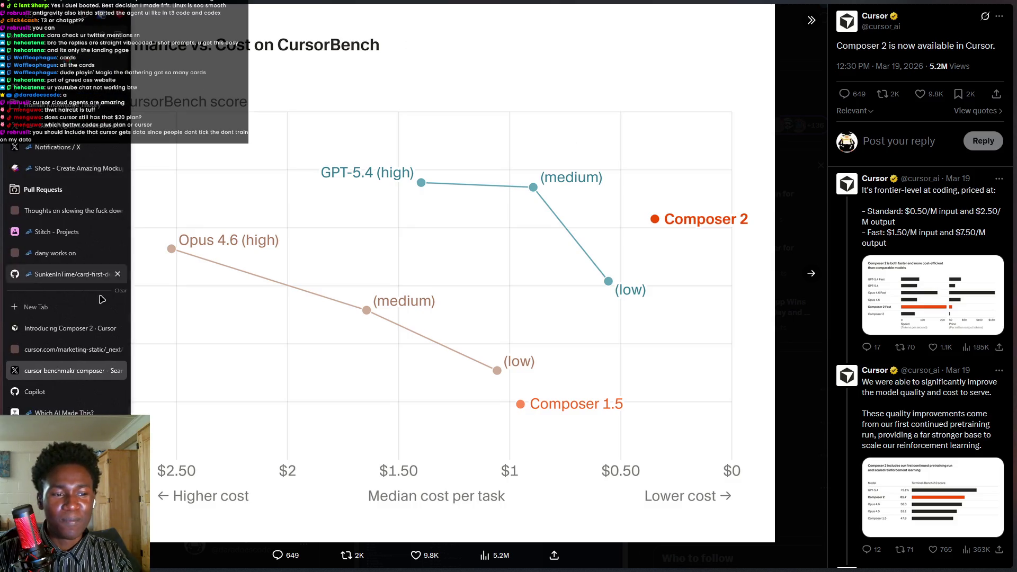
left_click(60, 328)
key("ctrl+t")
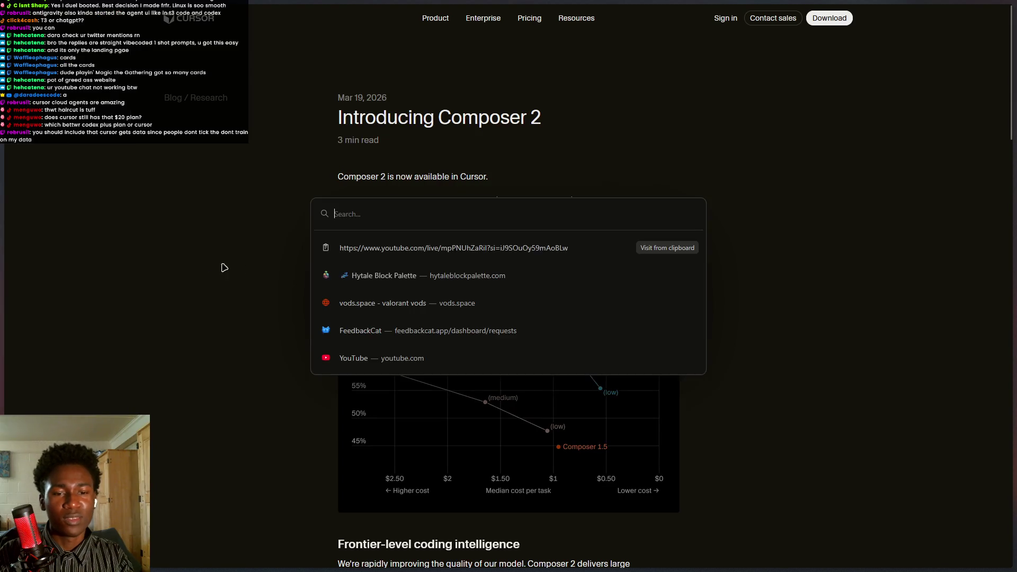
type("se")
key("BackSpace")
key("BackSpace")
key("BackSpace")
type("cur")
key("Return")
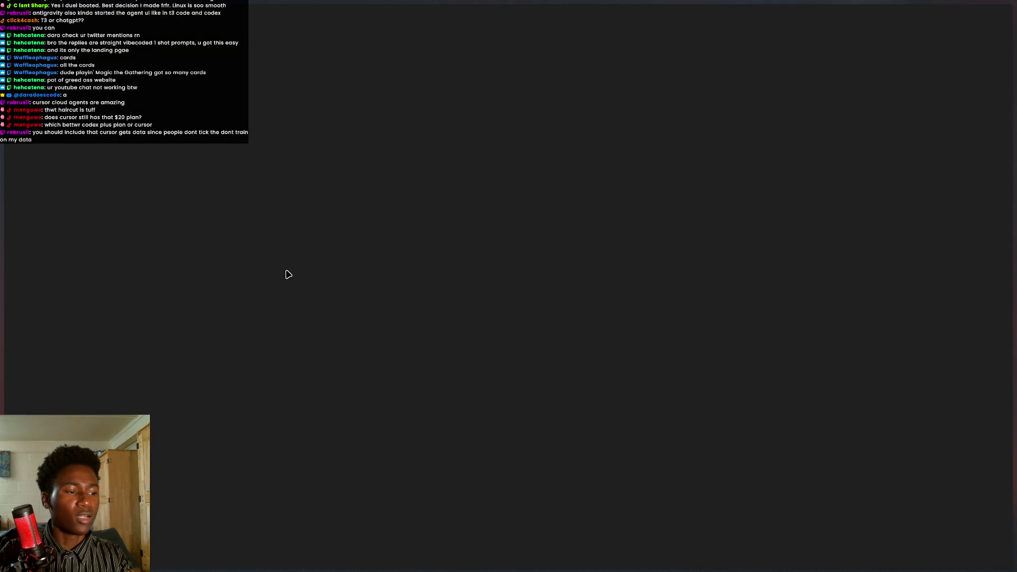
Minimize the browser and switch between Cursor Agents windows back to the Home view.
key("super+Down")
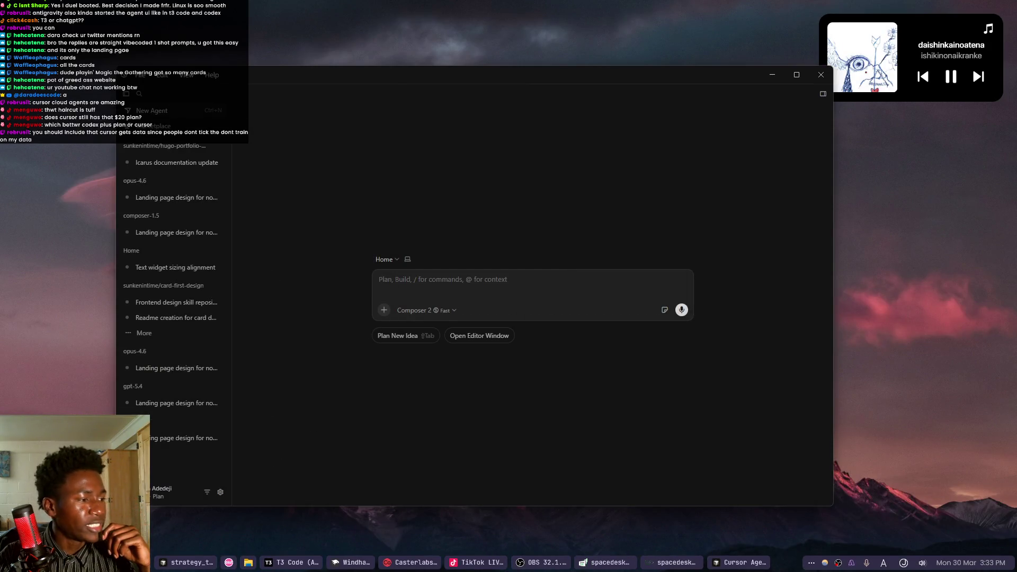
key("alt+Tab")
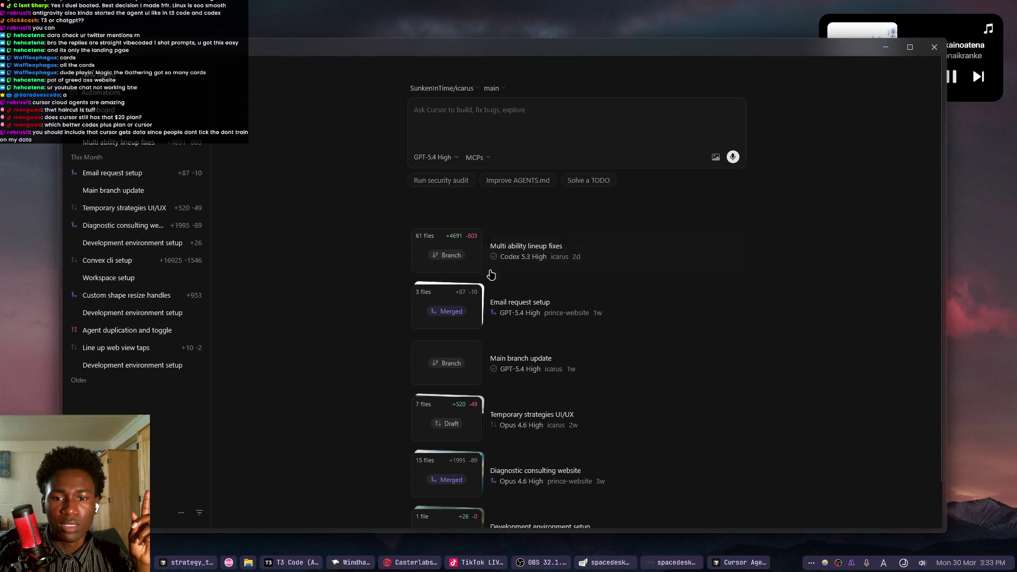
scroll(492, 274, "down", 1)
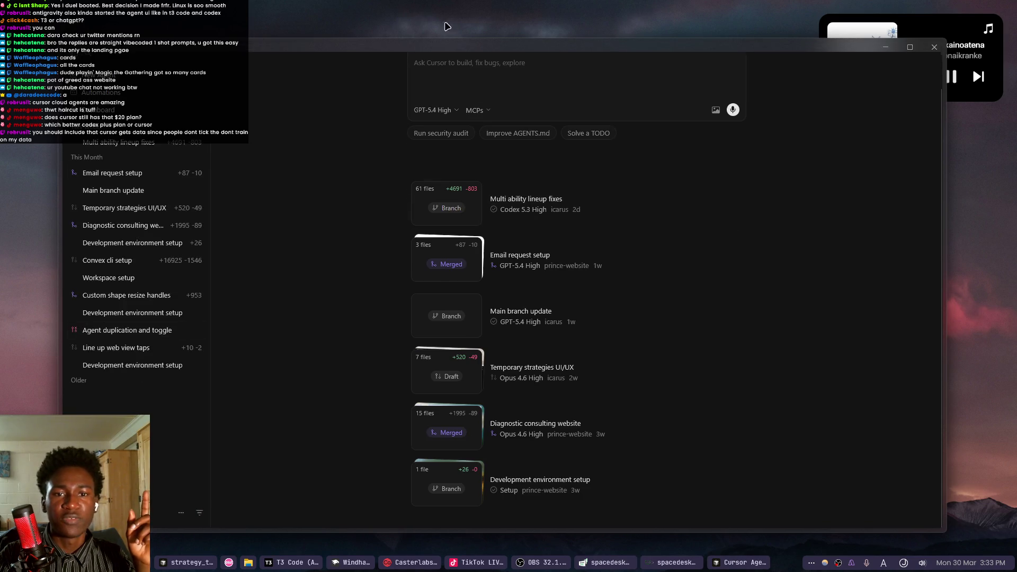
key("alt+Tab")
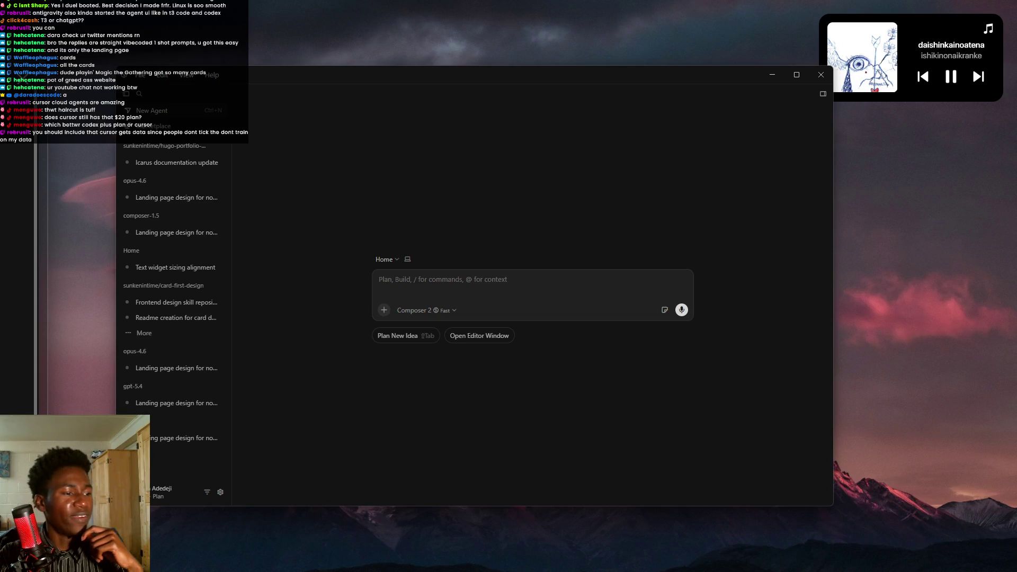
key("ctrl+comma")
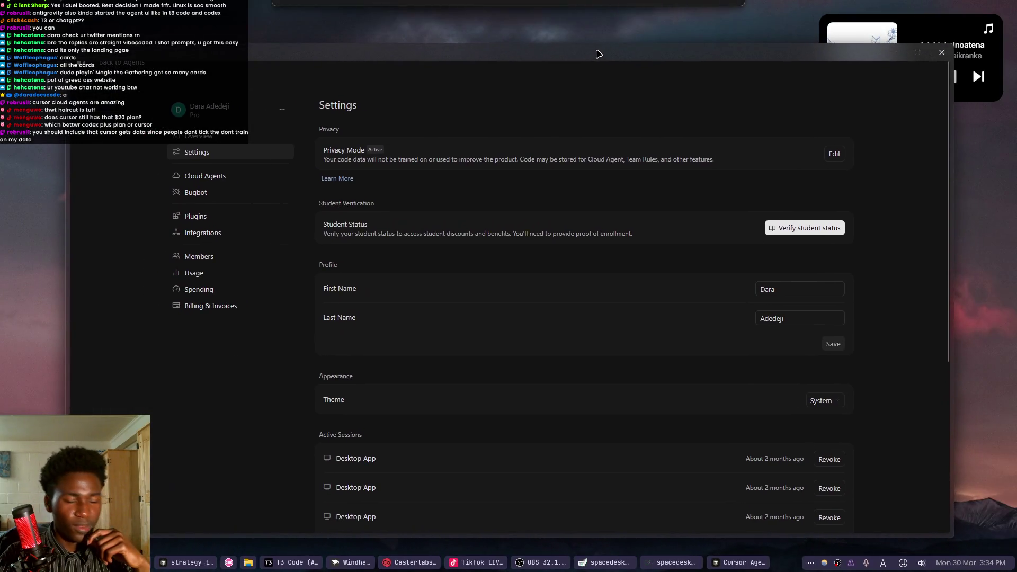
Open the Privacy Mode settings to confirm code isn't used for training, then return to the X chart tab.
left_click(835, 154)
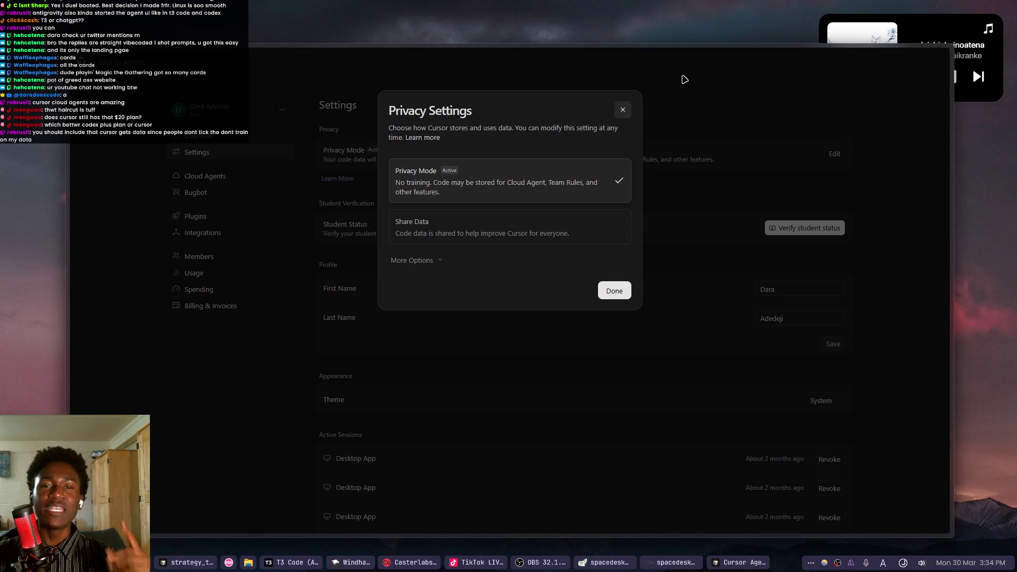
mouse_move(74, 423)
left_click(162, 436)
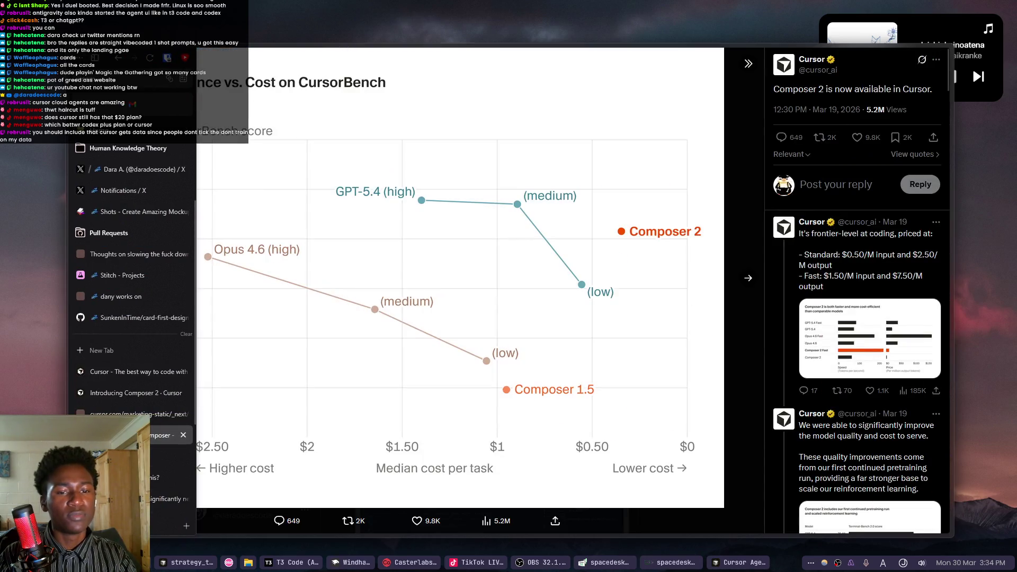
Search X for 'composer kimi k2' and scroll through the resulting tweets.
key("Escape")
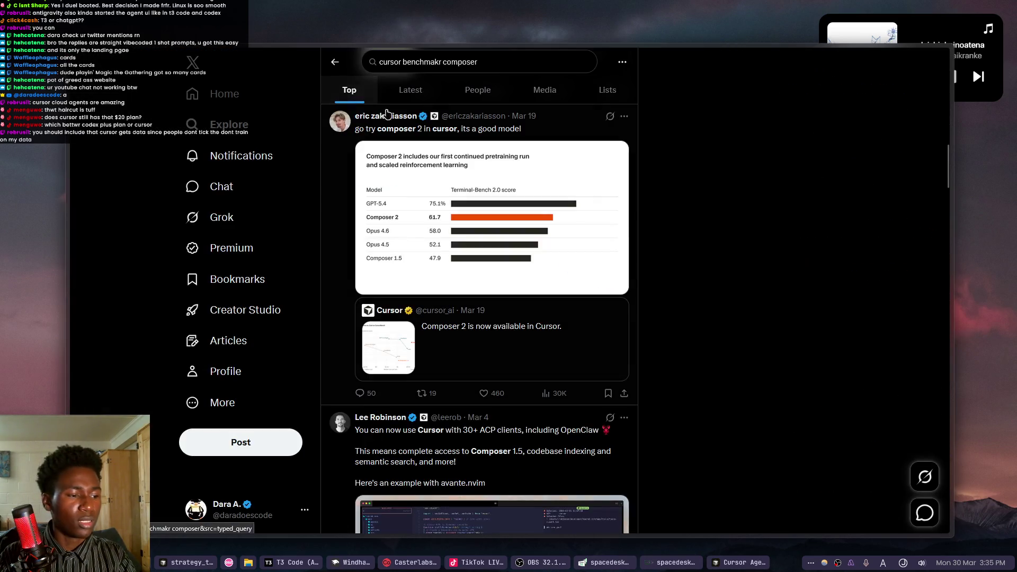
left_click(518, 62)
key("ctrl+a")
key("BackSpace")
type("comp")
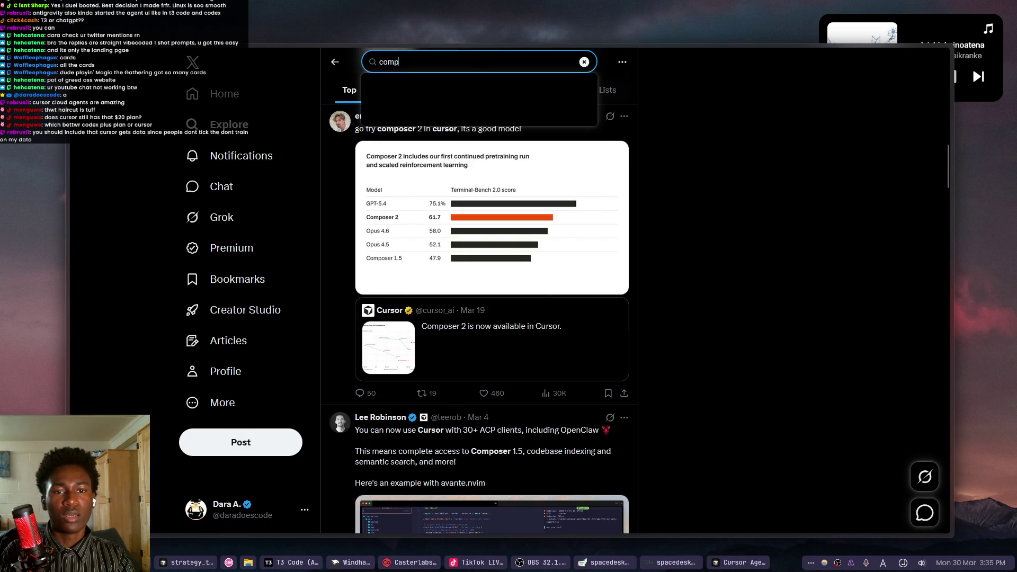
type("oser kimi k2")
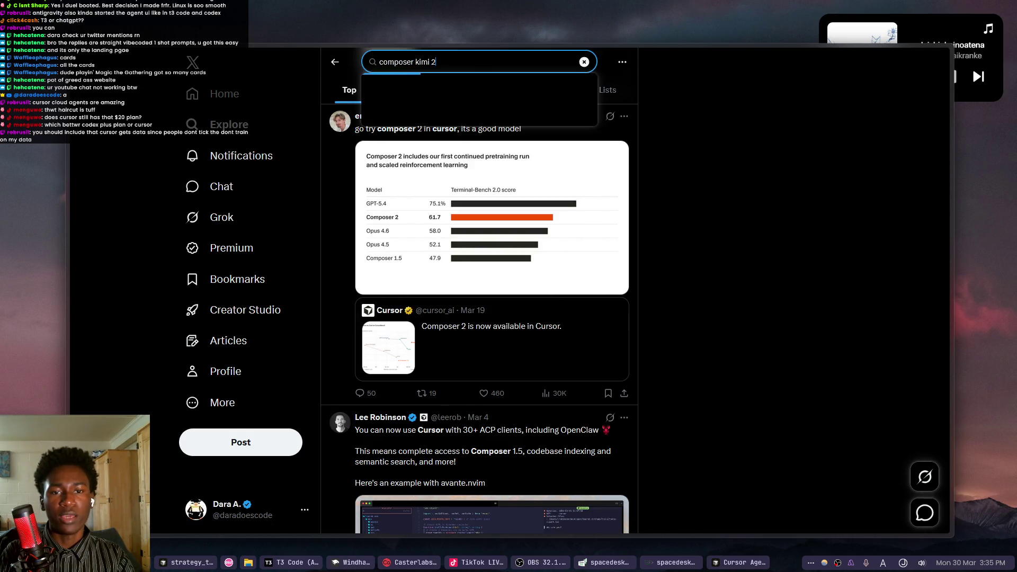
key("Return")
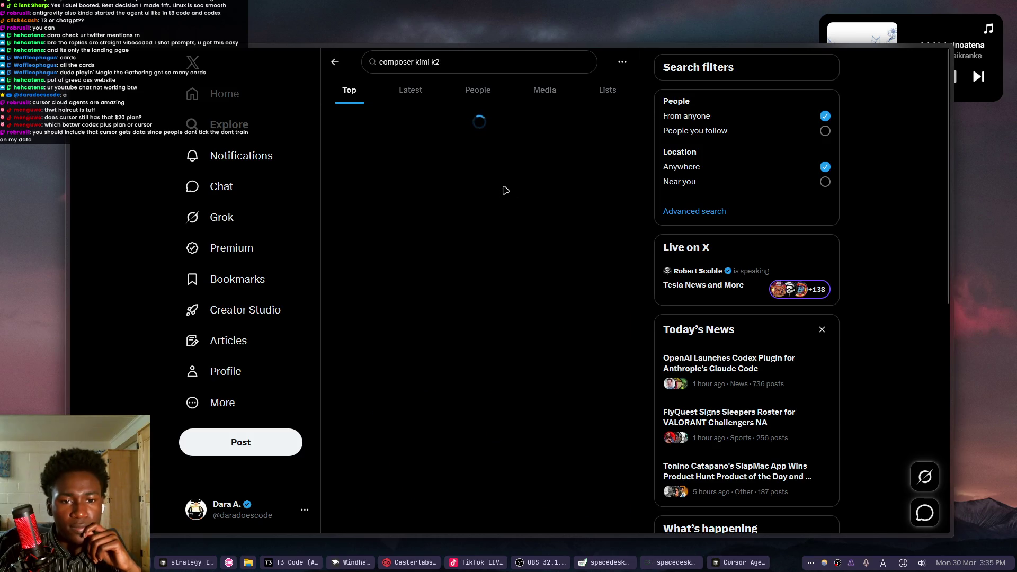
scroll(454, 305, "down", 8)
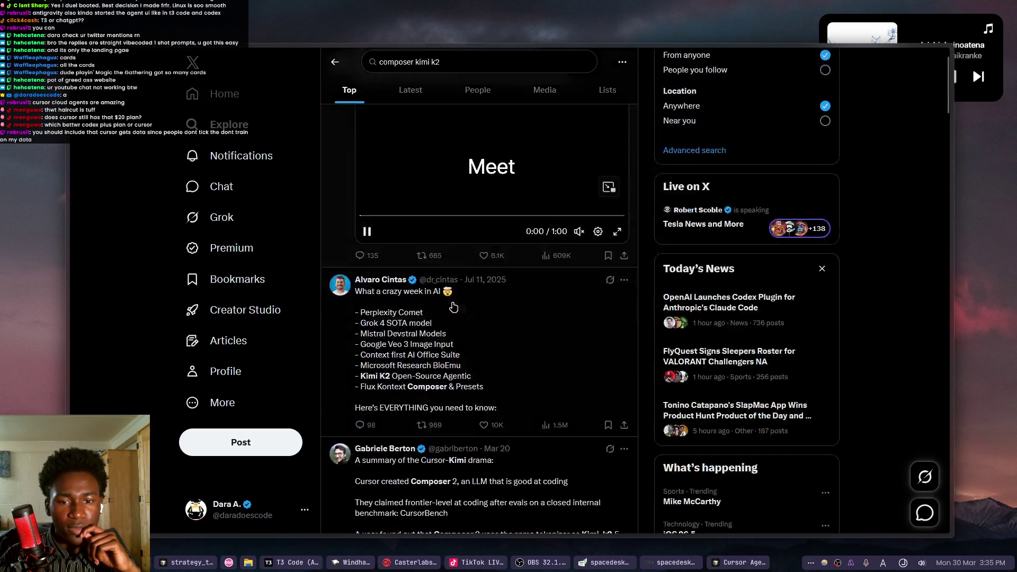
scroll(455, 305, "down", 15)
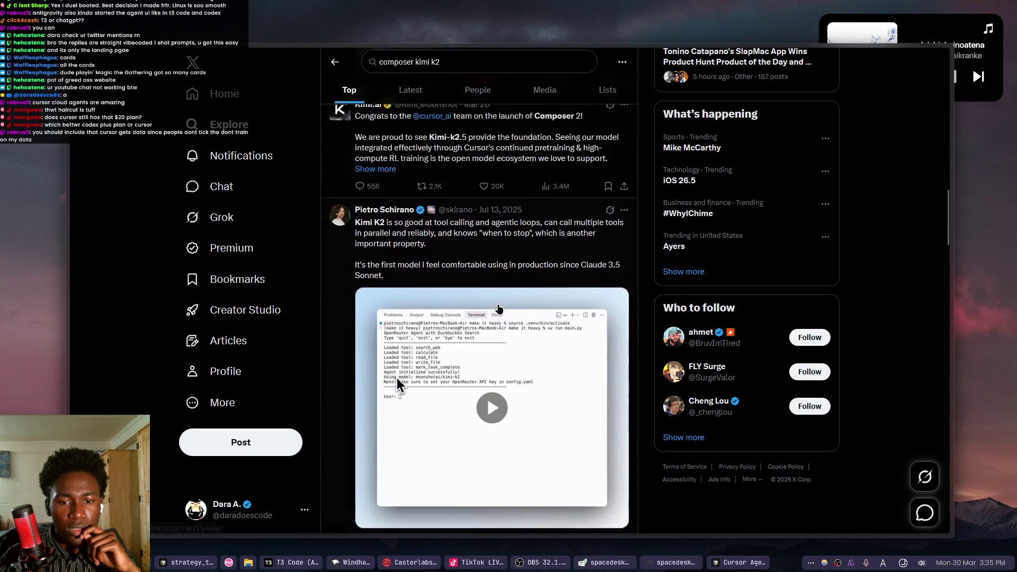
scroll(499, 309, "down", 15)
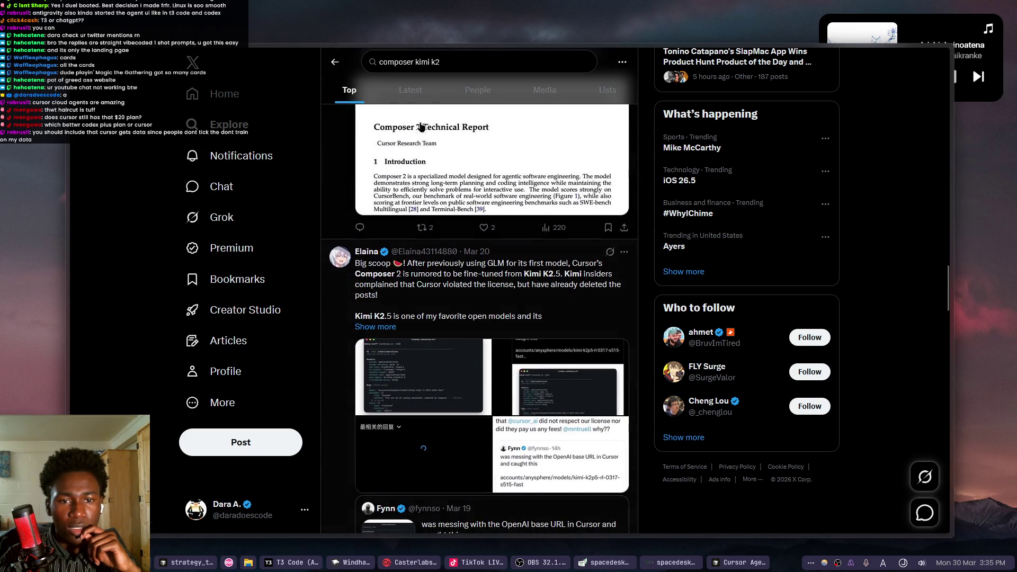
Refine the X search by adding '2.0', browse the results, then return to Cursor's Privacy Settings.
left_click(411, 64)
type("2.0")
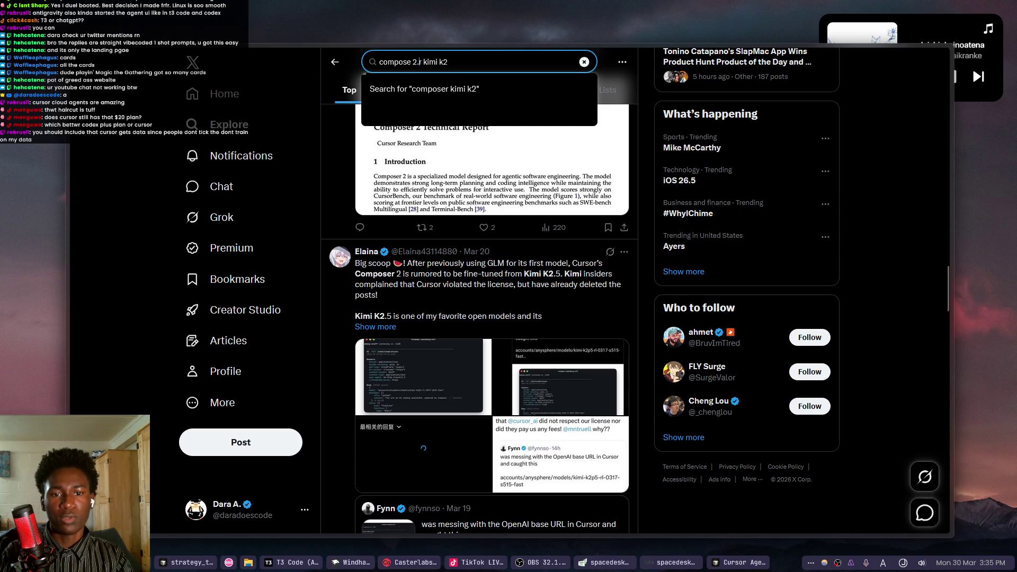
key("Return")
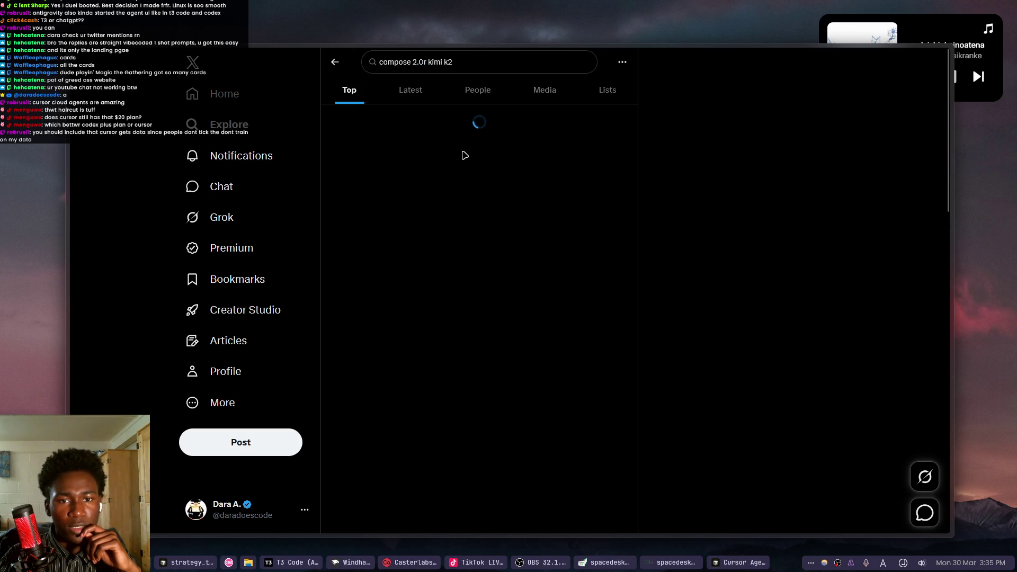
scroll(462, 280, "down", 15)
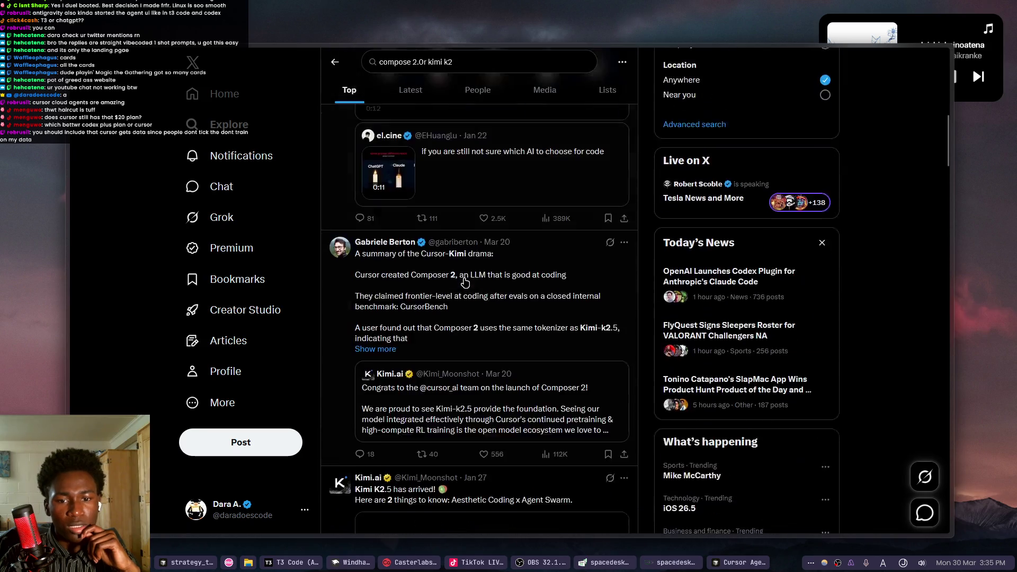
scroll(465, 281, "down", 12)
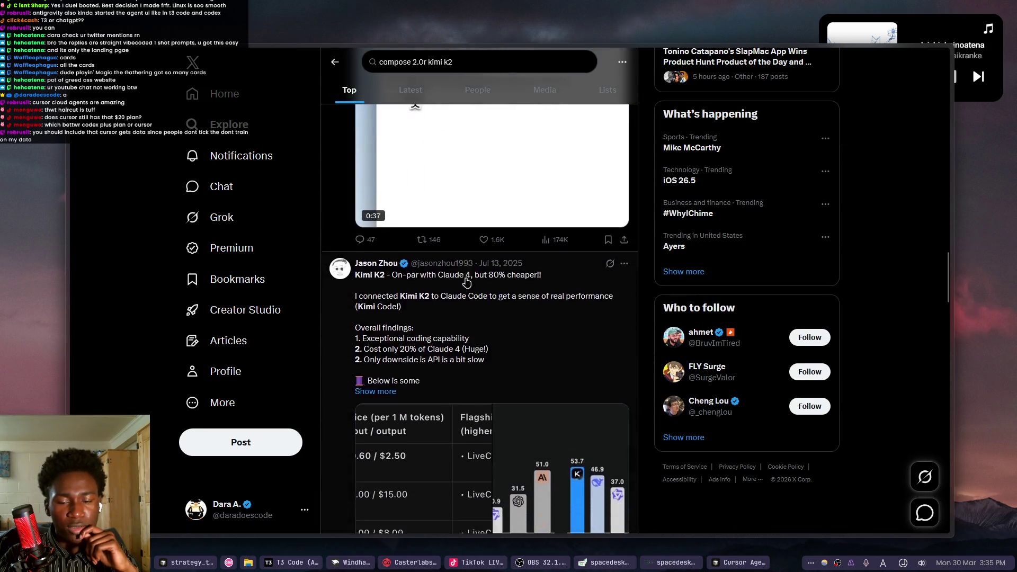
scroll(467, 284, "up", 5)
scroll(472, 278, "down", 10)
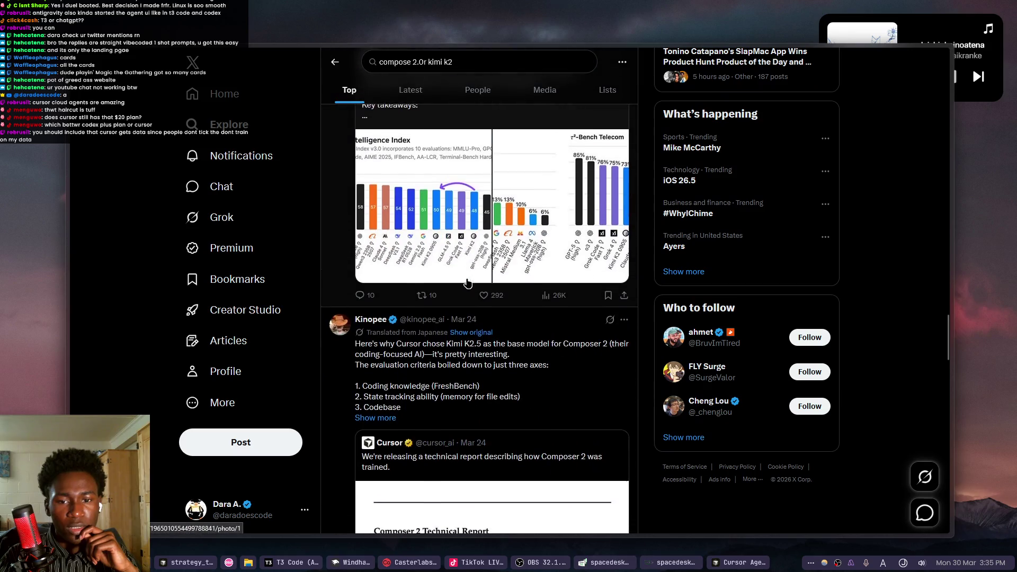
scroll(480, 271, "down", 8)
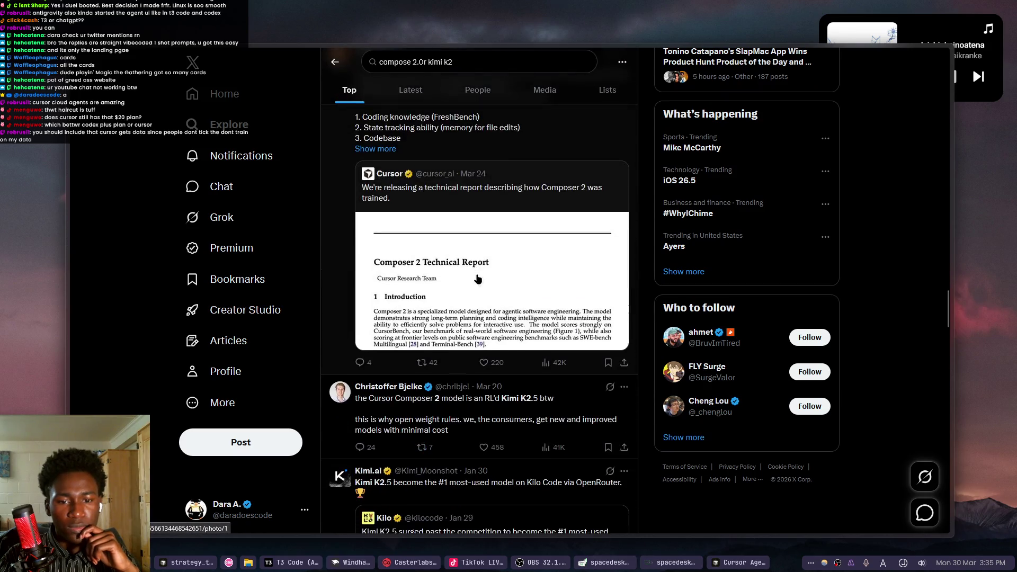
scroll(482, 273, "down", 2)
key("alt+Tab")
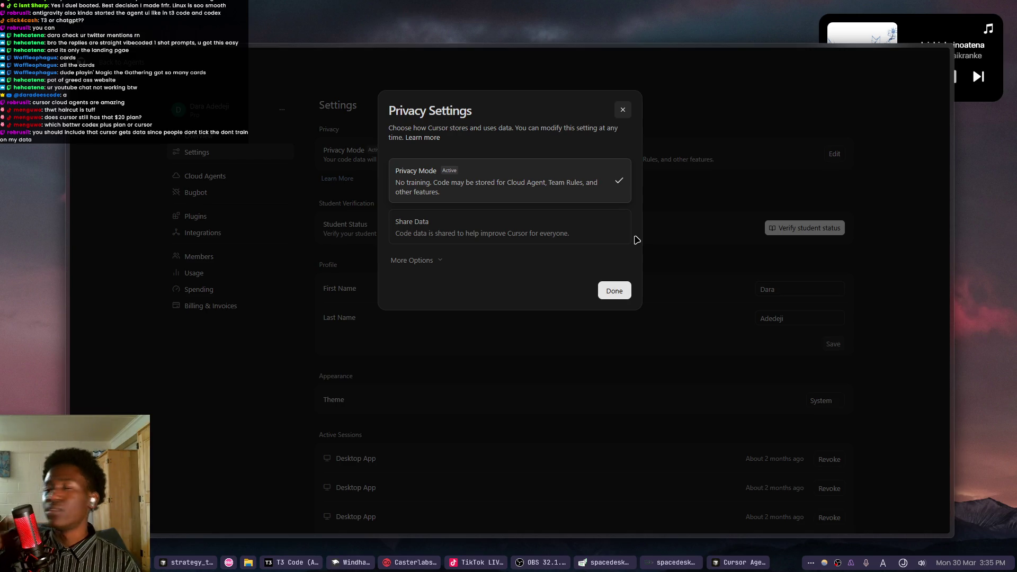
key("ctrl+t")
type("ki")
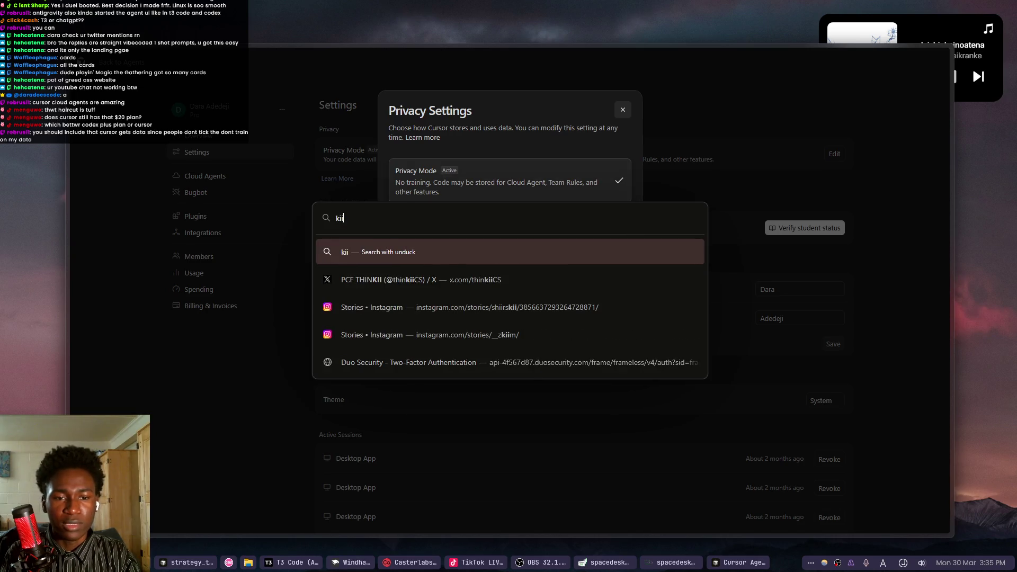
type("mi 2")
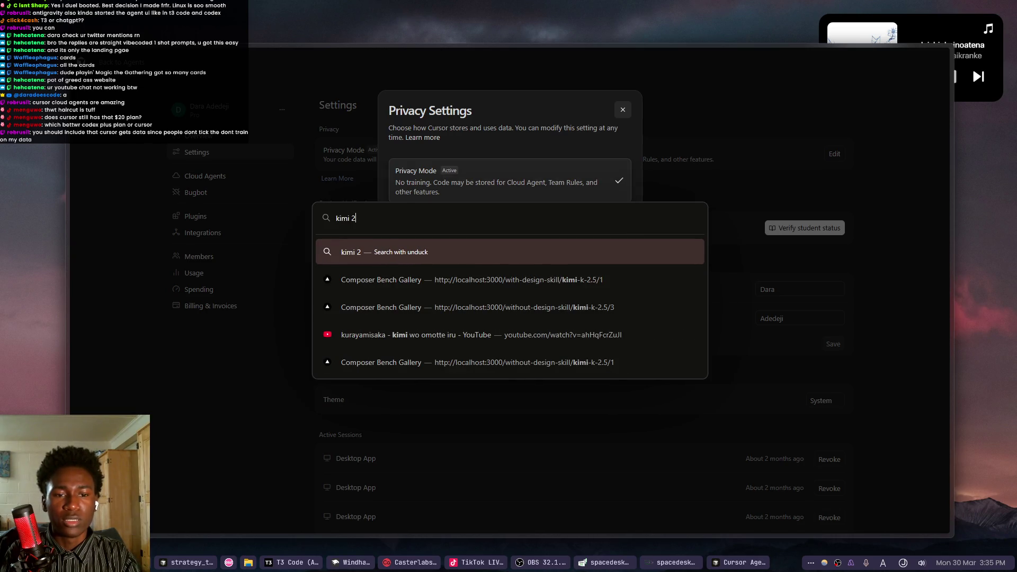
type(".4")
key("BackSpace")
type("5 lab n")
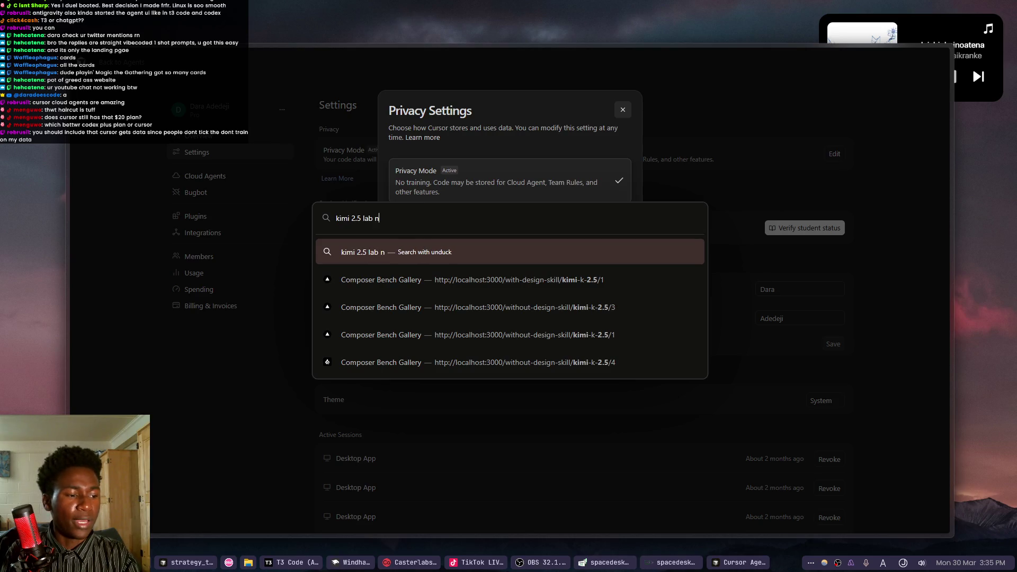
key("Return")
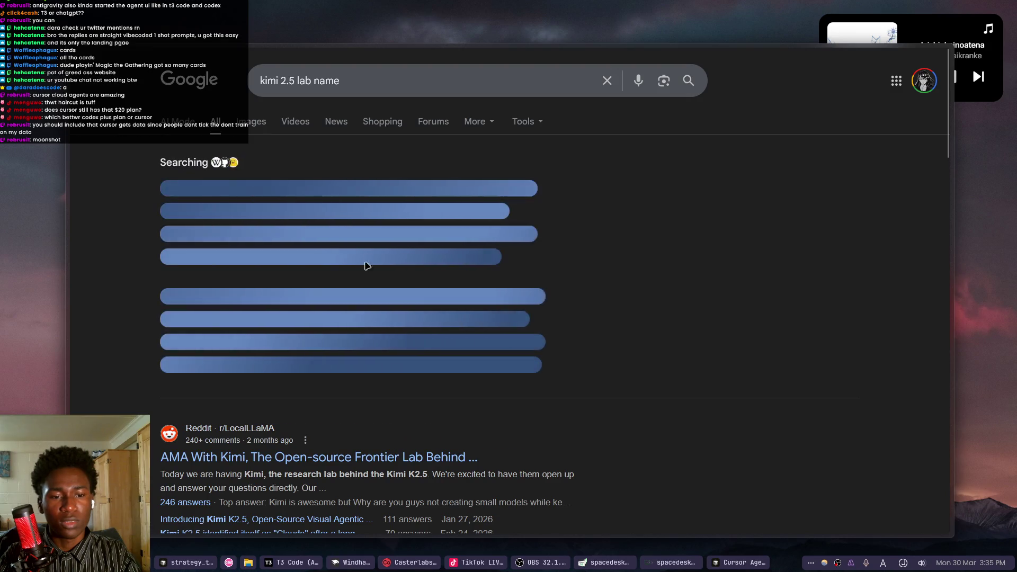
key("ctrl+Tab")
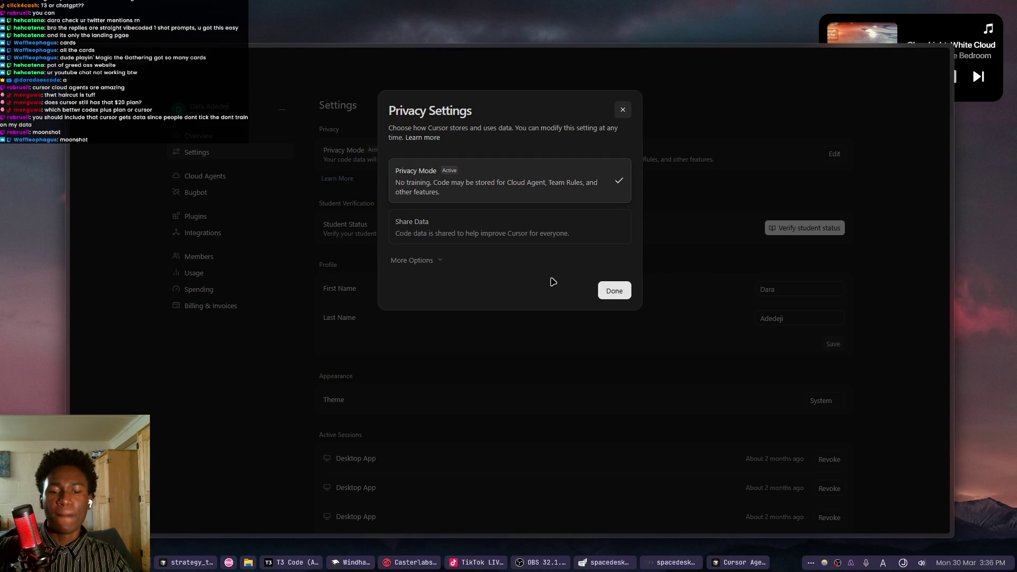
key("ctrl+t")
type("ai")
Open the artificialanalysis.ai website in a fresh tab.
key("Return")
key("ctrl+w")
key("ctrl+t")
type("ai")
key("BackSpace")
type("r")
key("Return")
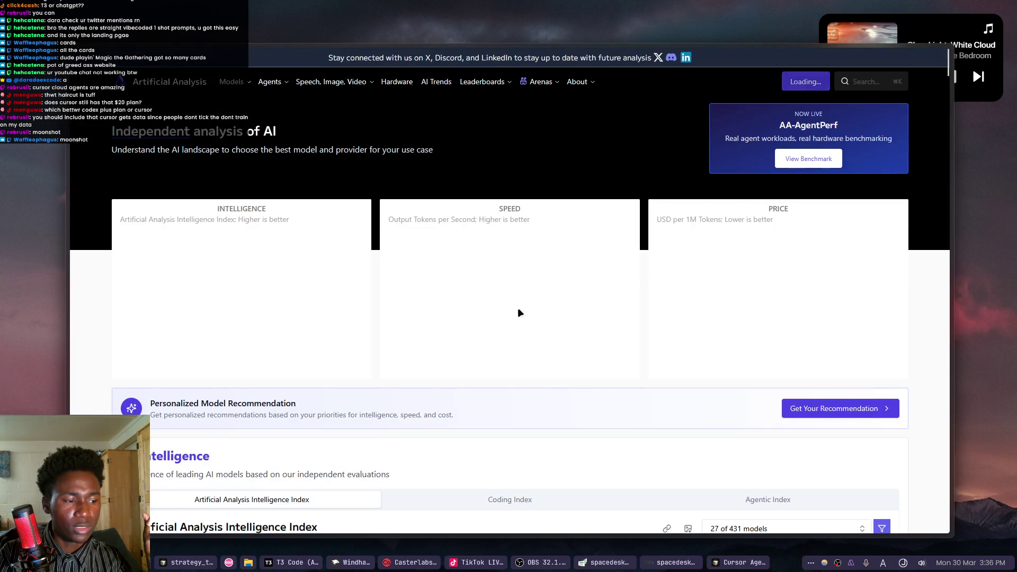
Search the chart's model list for 'composer' and switch the chart to the Coding Index.
scroll(481, 305, "down", 6)
scroll(465, 277, "down", 3)
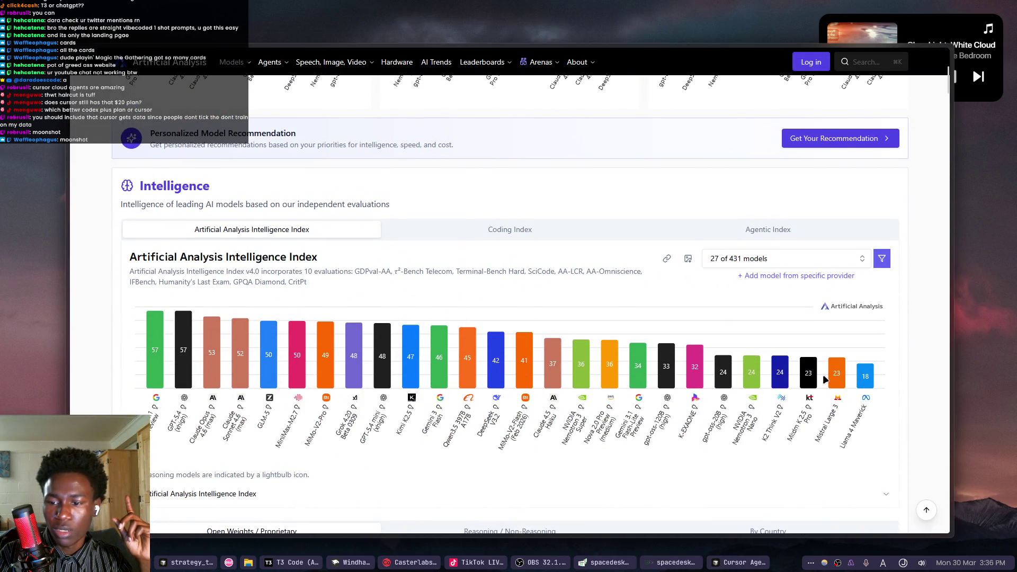
left_click(790, 264)
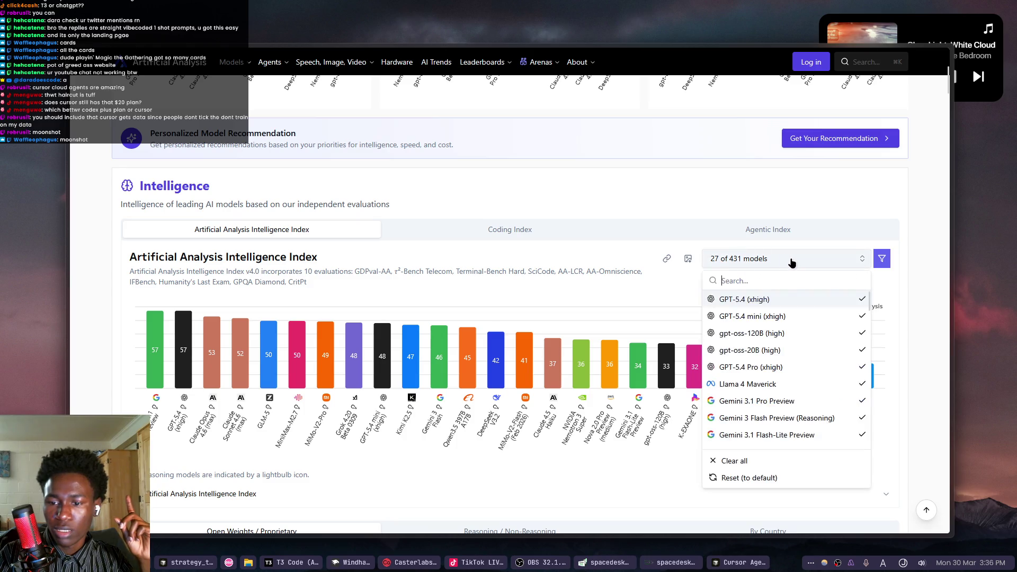
type("qonpo")
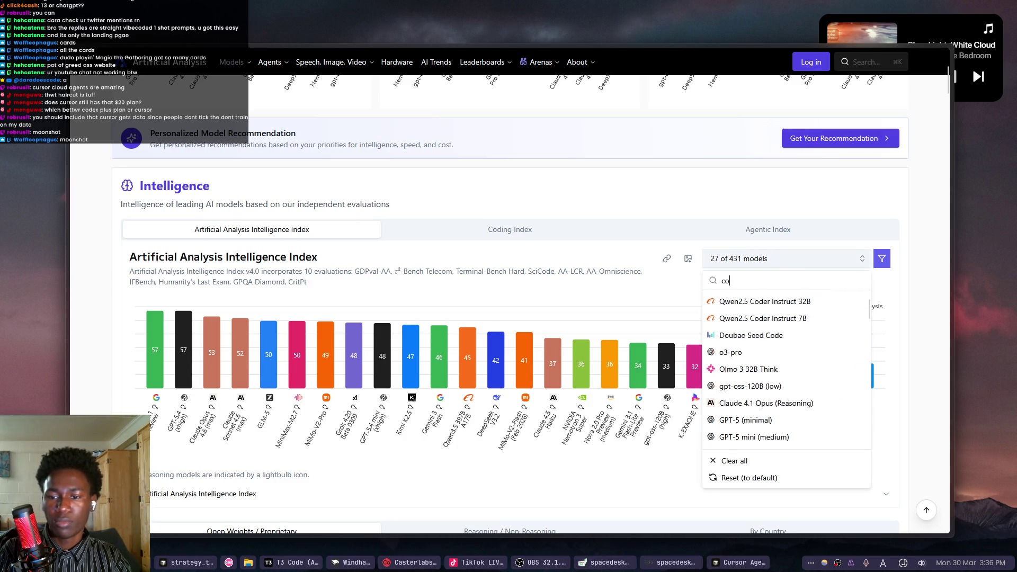
key("BackSpace")
key("BackSpace")
key("BackSpace")
type("mposer")
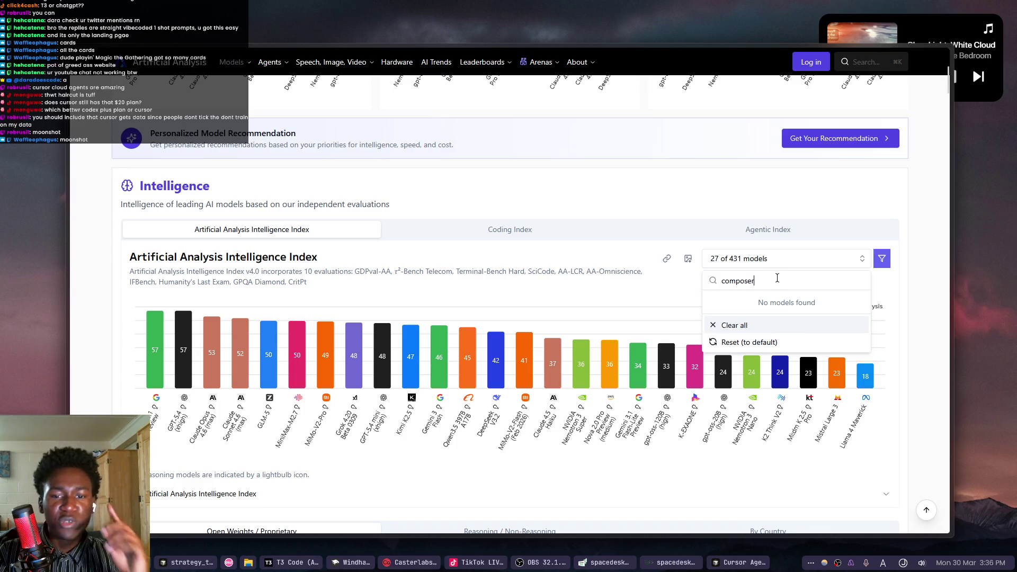
left_click(544, 234)
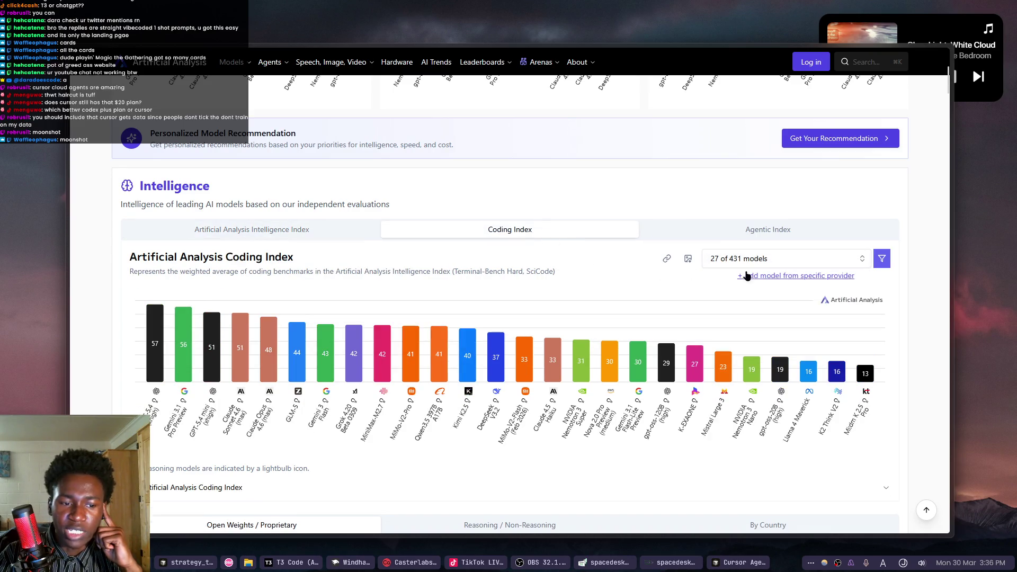
Reopen the model list, then type 'artificial analysis compser' into a new address-bar search.
left_click(774, 260)
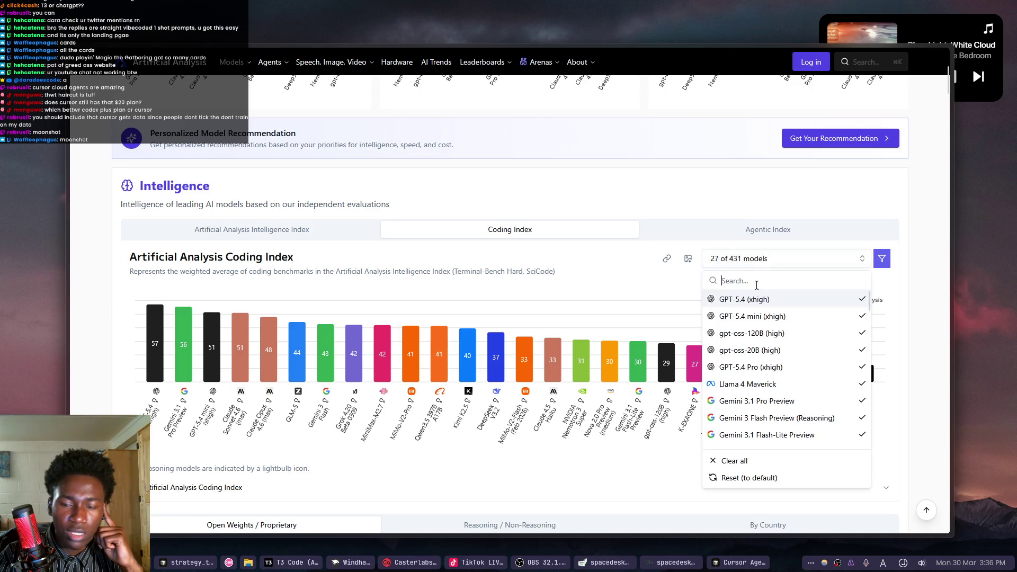
type("c")
key("ctrl+l")
type("artici")
key("BackSpace")
key("BackSpace")
type("ficial anal")
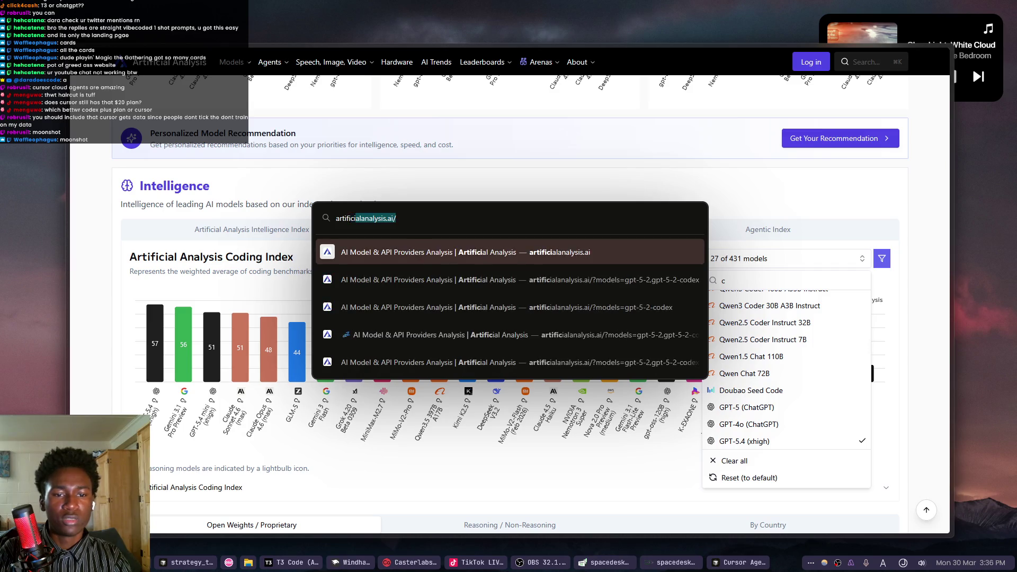
type("ysis comper")
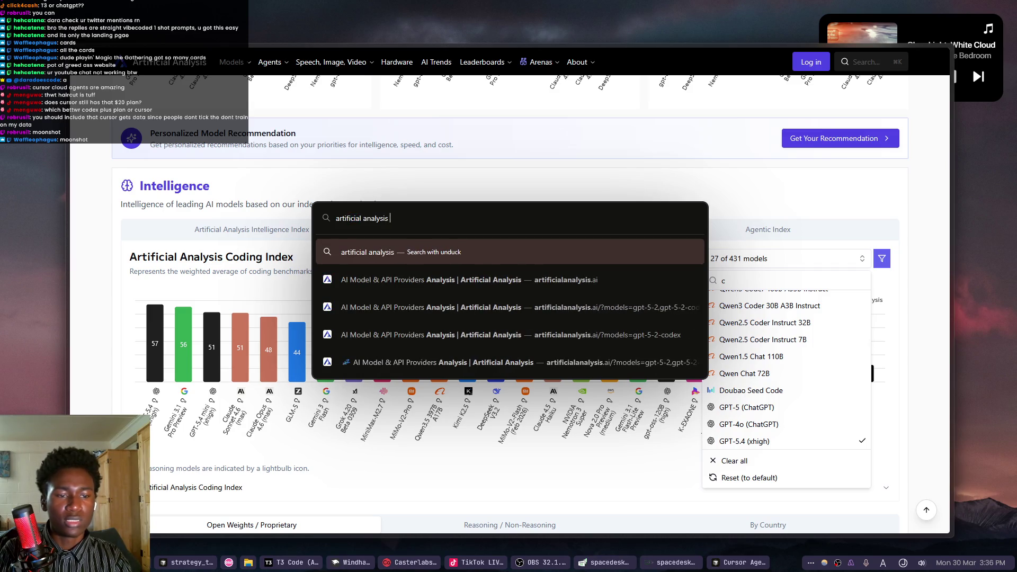
key("BackSpace")
key("BackSpace")
type("ser")
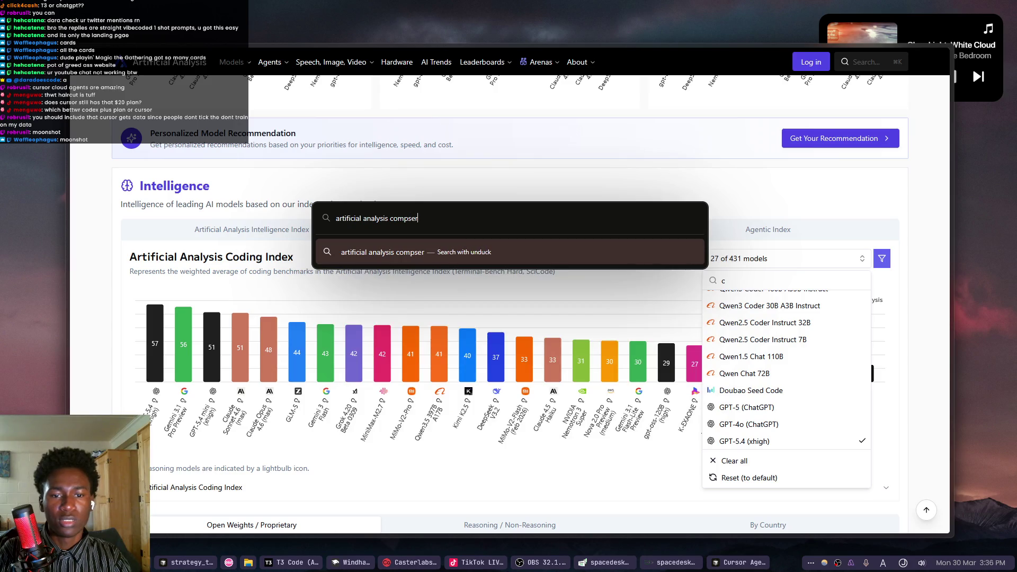